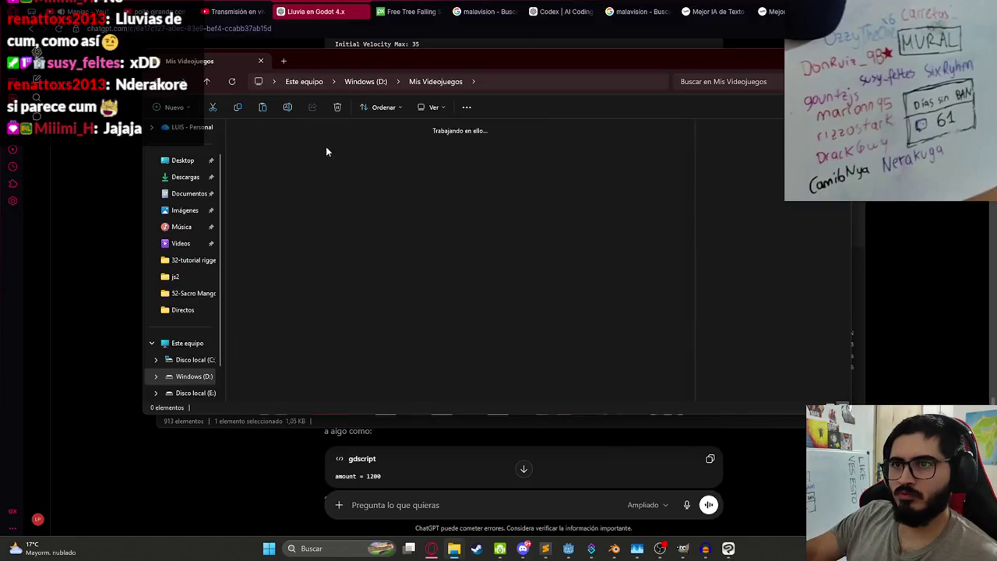
Step: Find RainParticles.tscn in D:\Mis Videojuegos\juegoterror1\Components, then return to the LevelMythsHunterPart3 scene in Godot
double_click(540, 156)
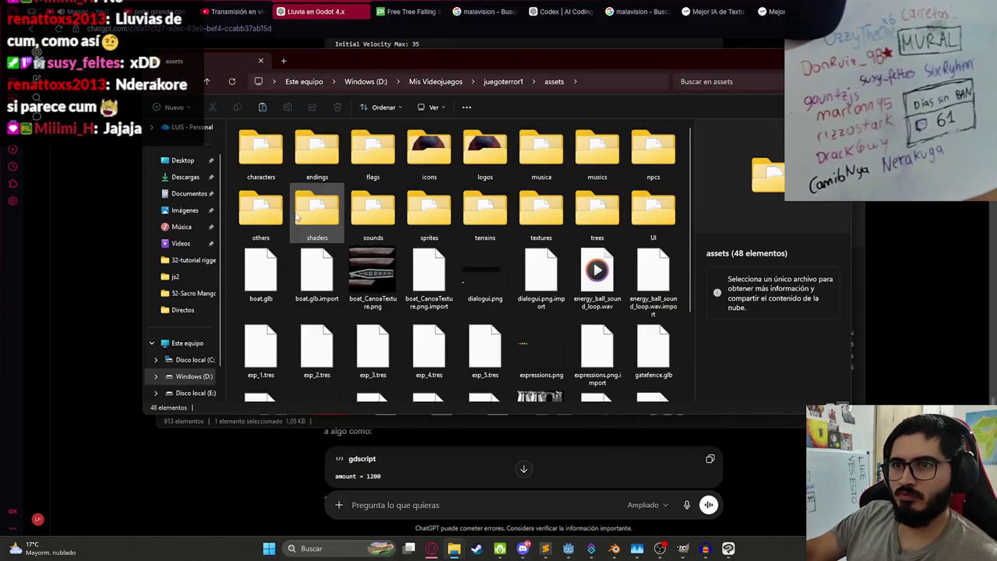
left_click(491, 82)
left_click(619, 173)
double_click(652, 161)
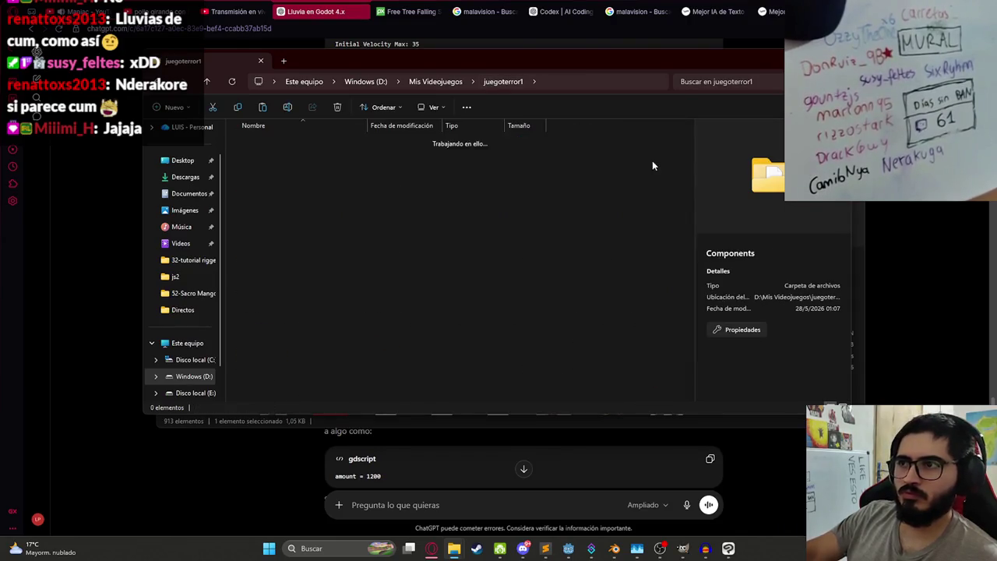
key("ctrl+v")
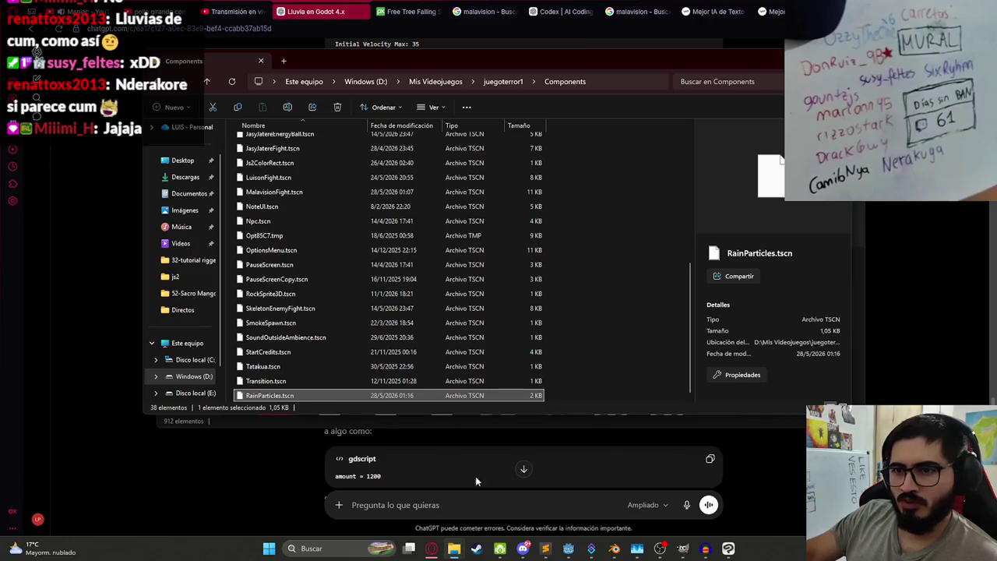
left_click(568, 548)
left_click_drag(535, 250, 449, 230)
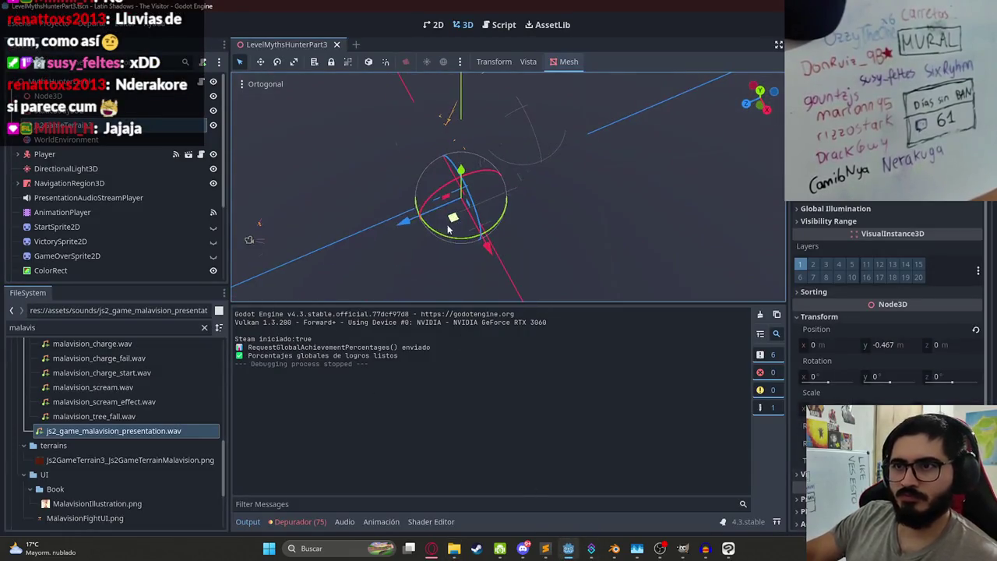
Step: Filter FileSystem for 'rainpar', then open and save RainParticles.tscn
left_click(133, 328)
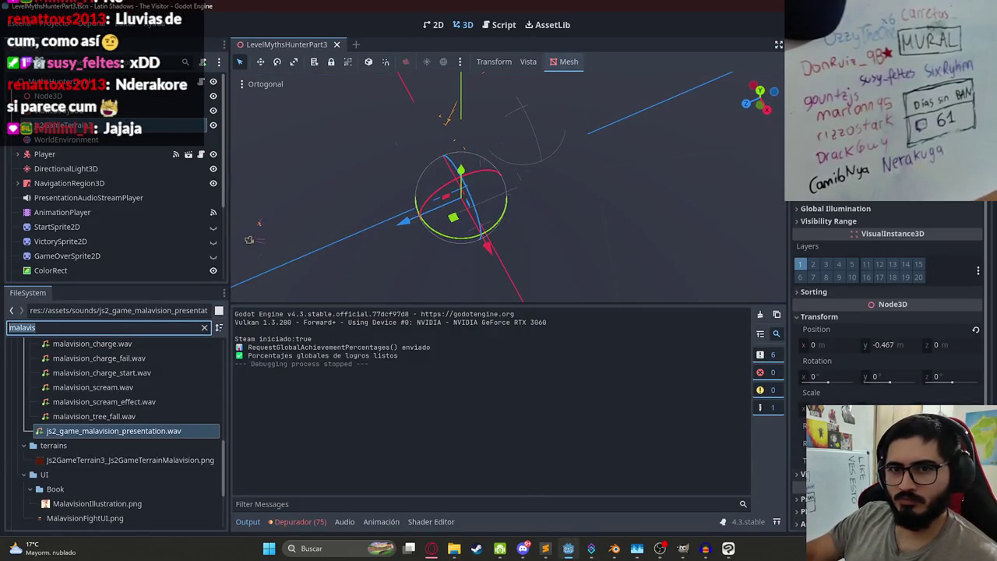
type("rainpar")
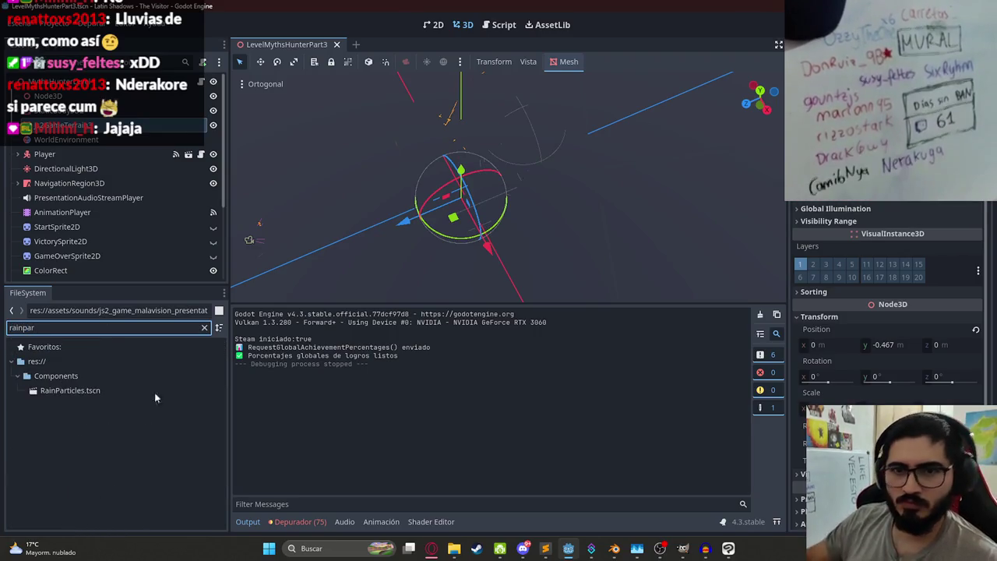
left_click(145, 391)
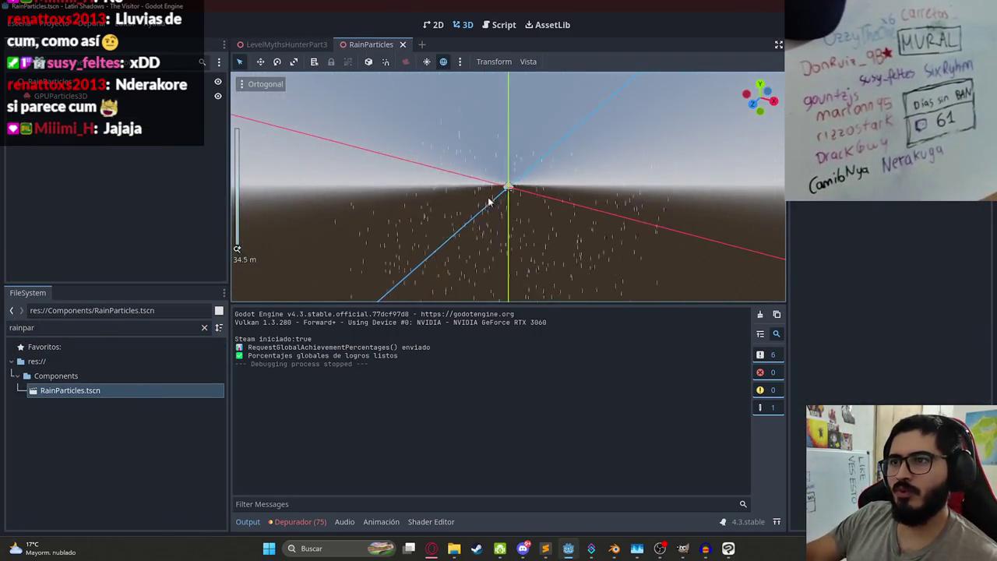
scroll(512, 201, "up", 10)
key("ctrl+s")
left_click(62, 96)
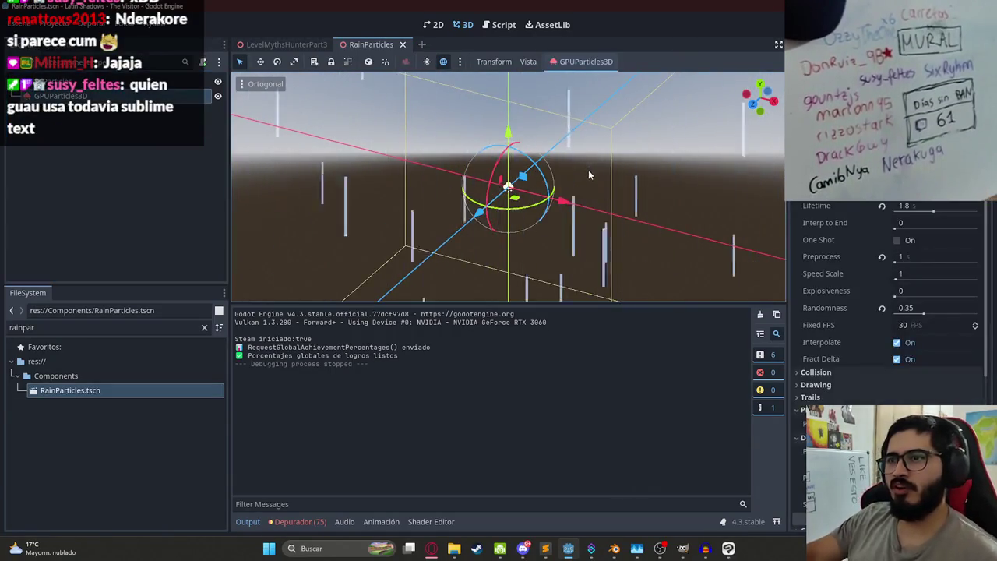
Step: Instance RainParticles.tscn into the LevelMythsHunterPart3 level's 3D viewport
left_click(287, 45)
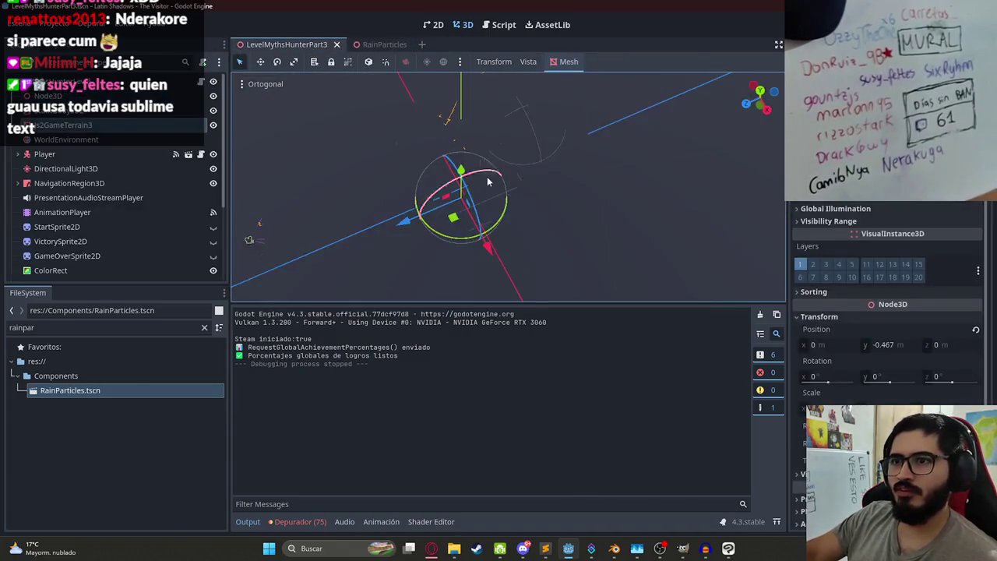
mouse_move(70, 394)
left_mouse_down()
mouse_move(381, 275)
mouse_move(477, 181)
mouse_move(464, 199)
left_mouse_up()
left_click_drag(557, 206, 507, 199)
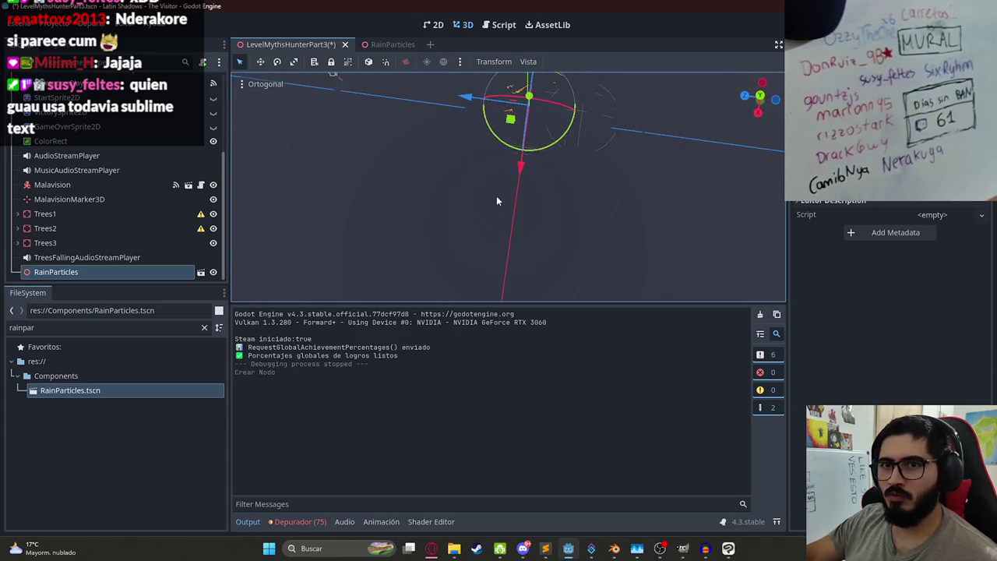
scroll(496, 196, "up", 1)
right_click(304, 43)
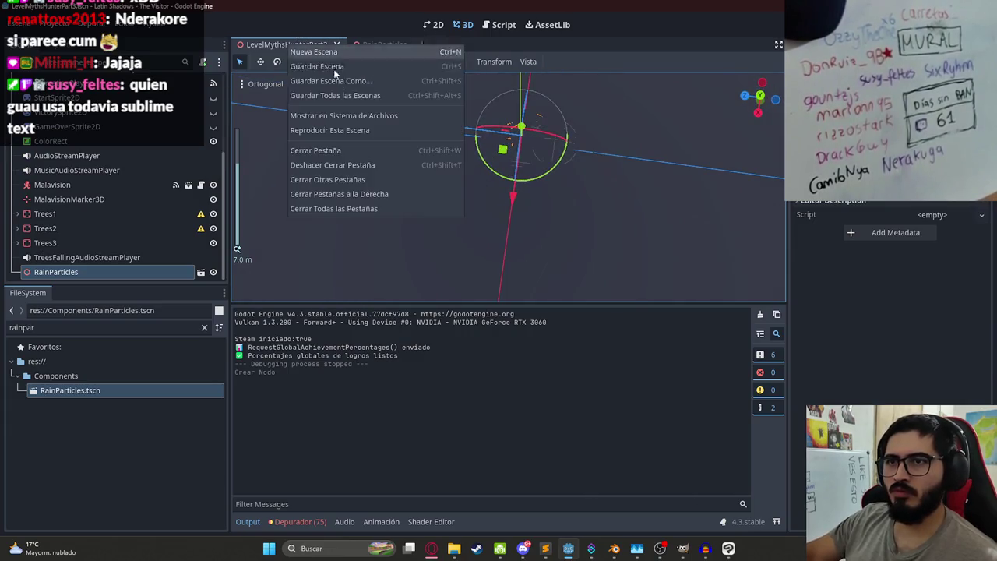
Step: Run LevelMythsHunterPart3 with Reproducir esta Escena to watch the Malavisión intro, then stop the game
left_click(330, 126)
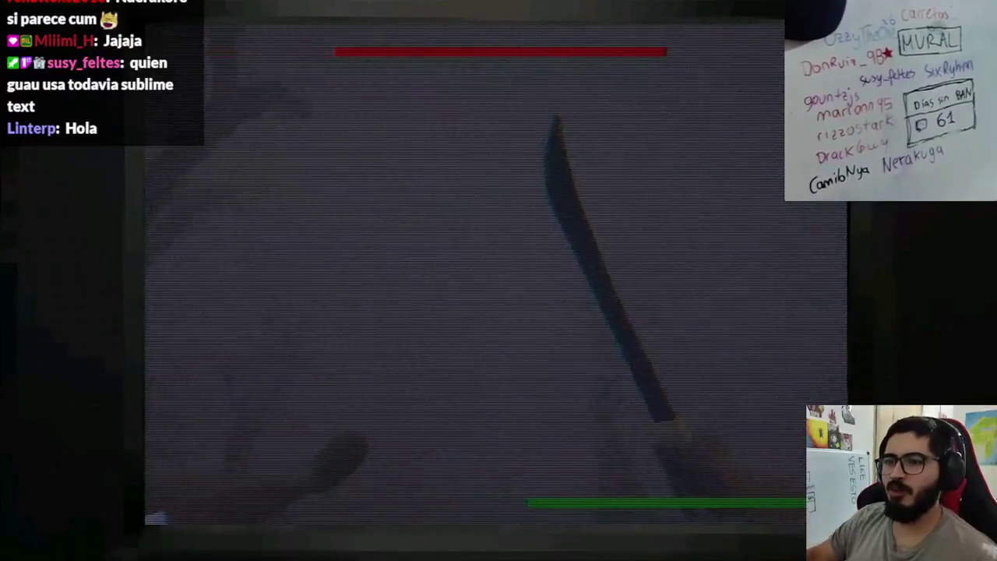
key("F8")
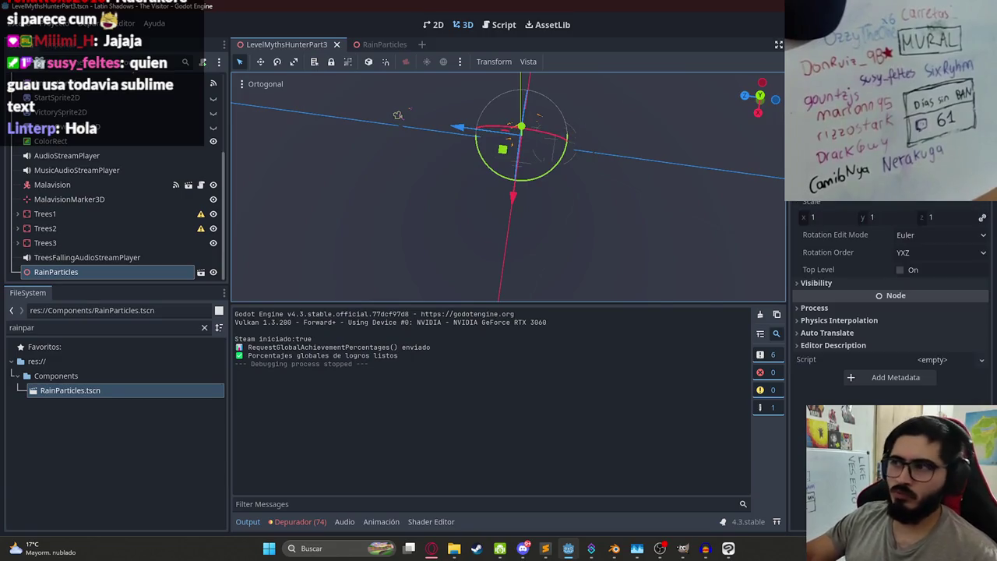
Step: Move RainParticles and check the player's Camera3D preview
key("alt+w")
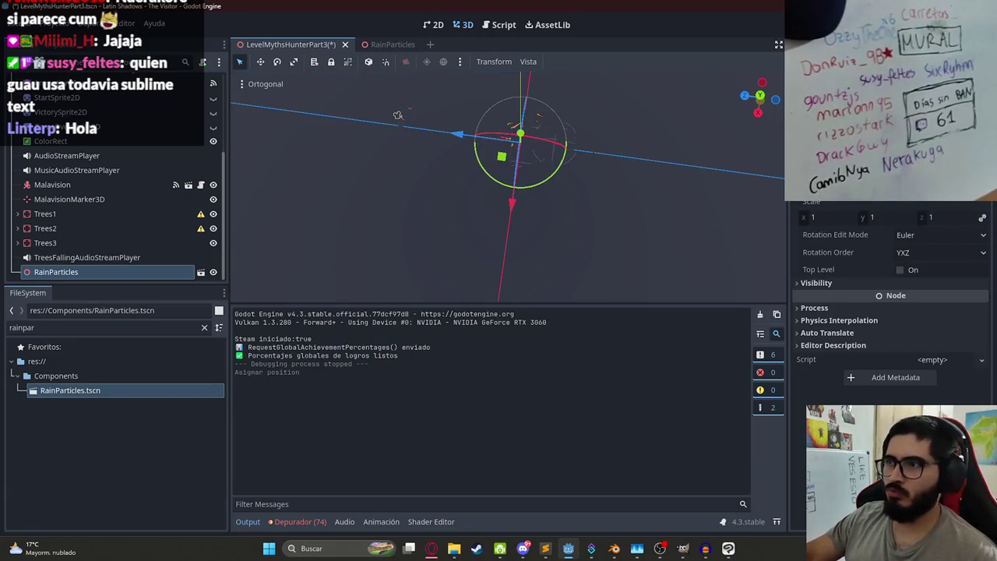
left_click(20, 155)
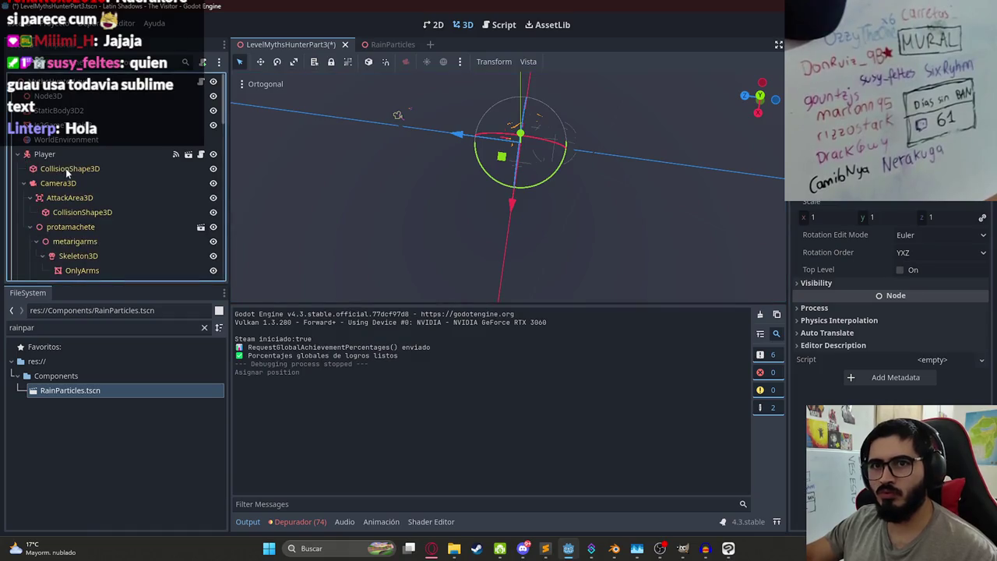
left_click(69, 184)
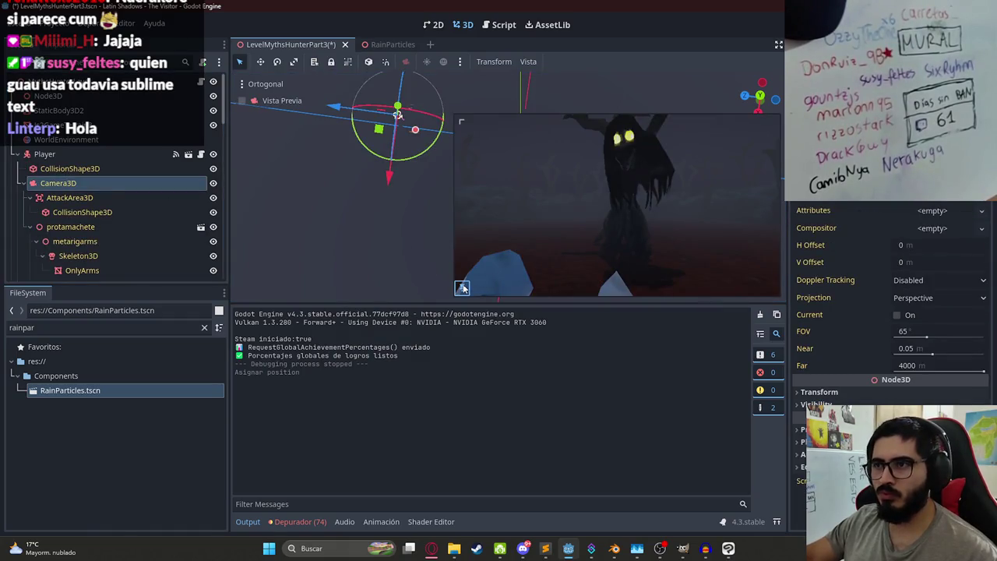
left_click(462, 288)
left_click(21, 154)
scroll(109, 218, "down", 5)
Step: Reselect RainParticles and save the LevelMythsHunterPart3 scene
left_click(115, 273)
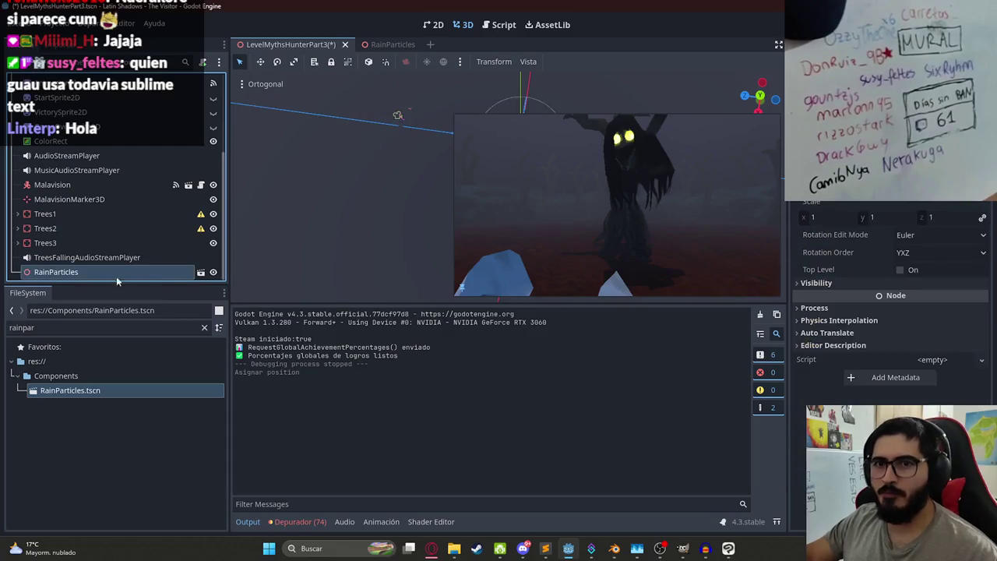
left_click(397, 45)
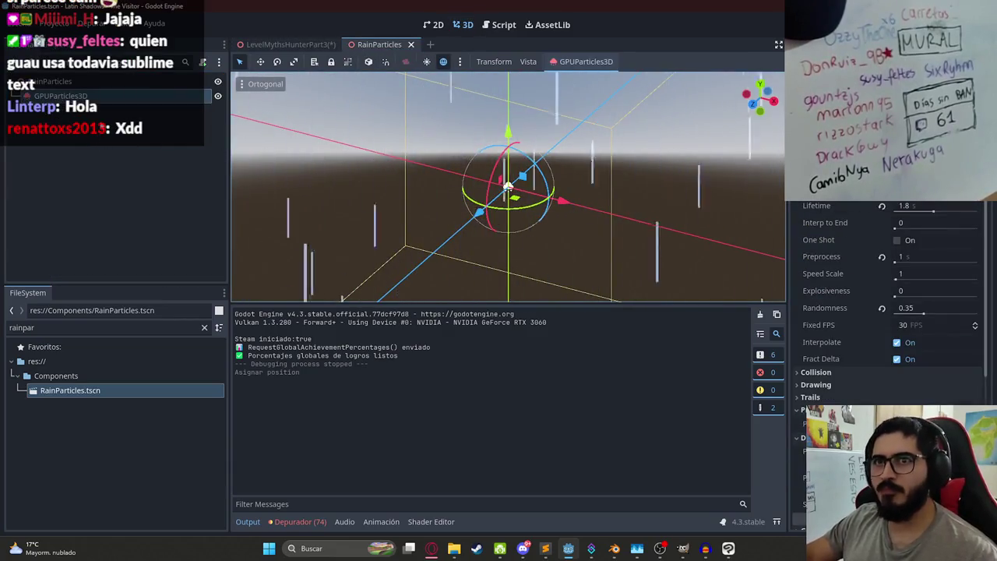
left_click(302, 45)
key("ctrl+s")
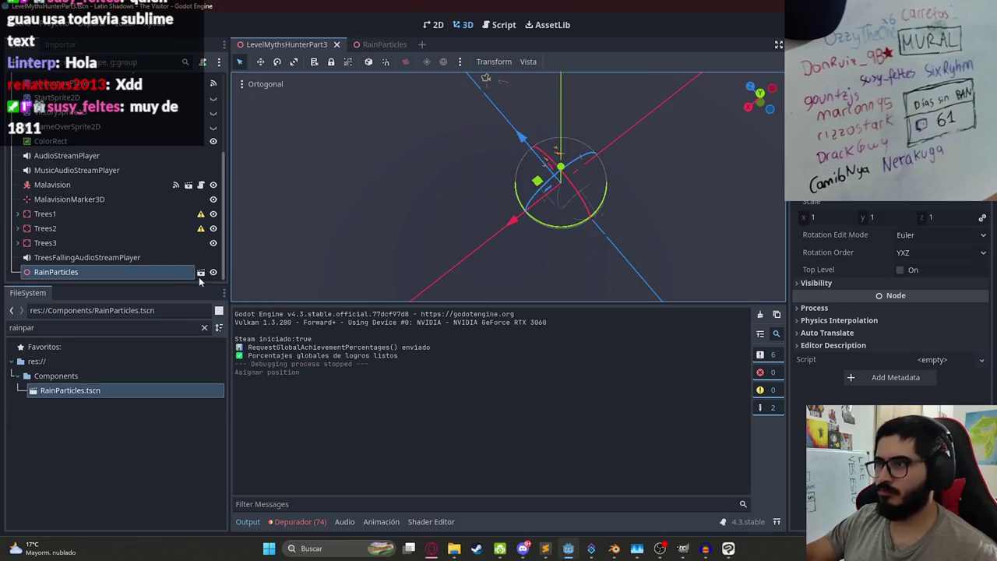
Step: Make RainParticles' children editable and inspect its GPUParticles3D and the WorldEnvironment node
right_click(128, 273)
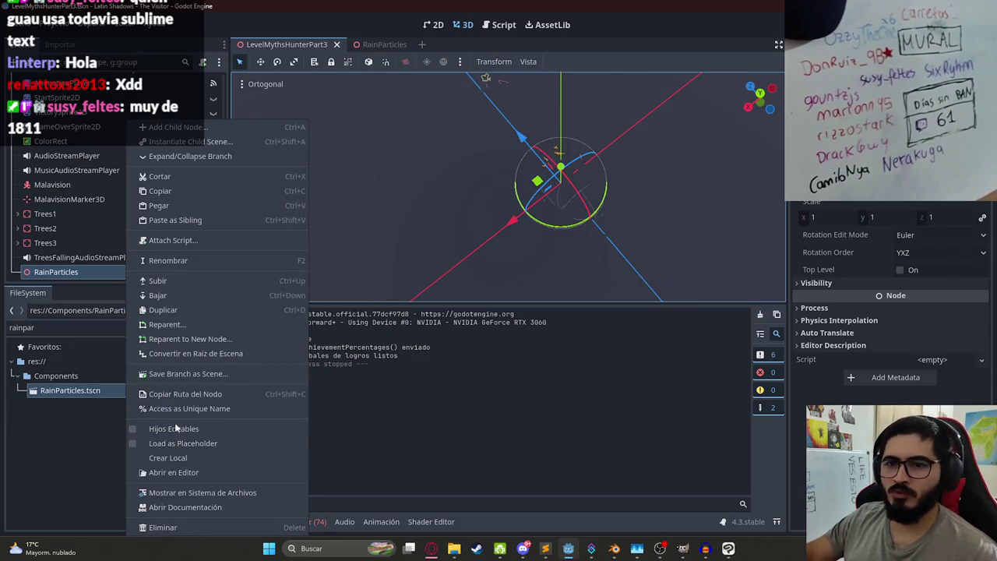
left_click(174, 422)
left_click(86, 270)
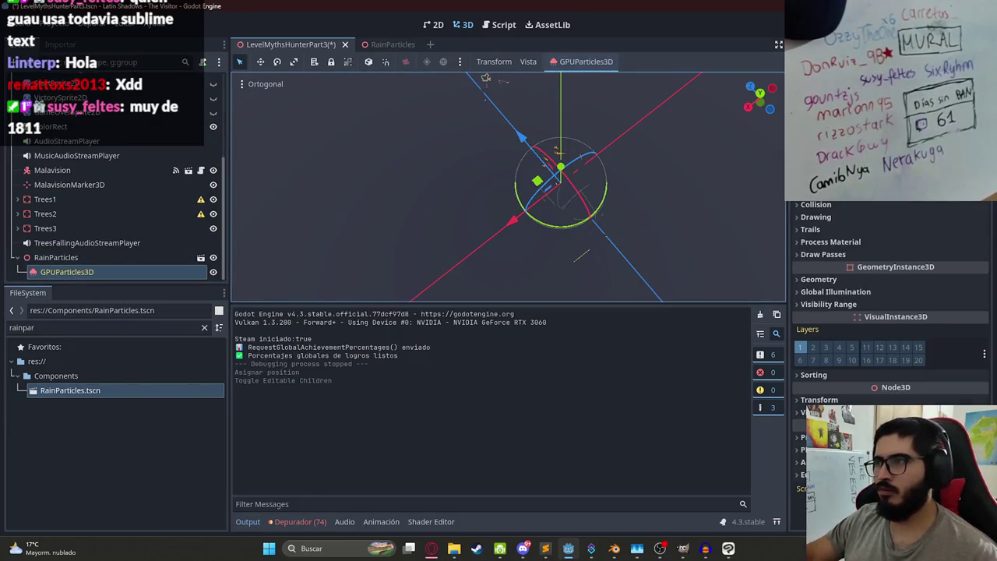
scroll(251, 189, "up", 2)
scroll(100, 137, "up", 5)
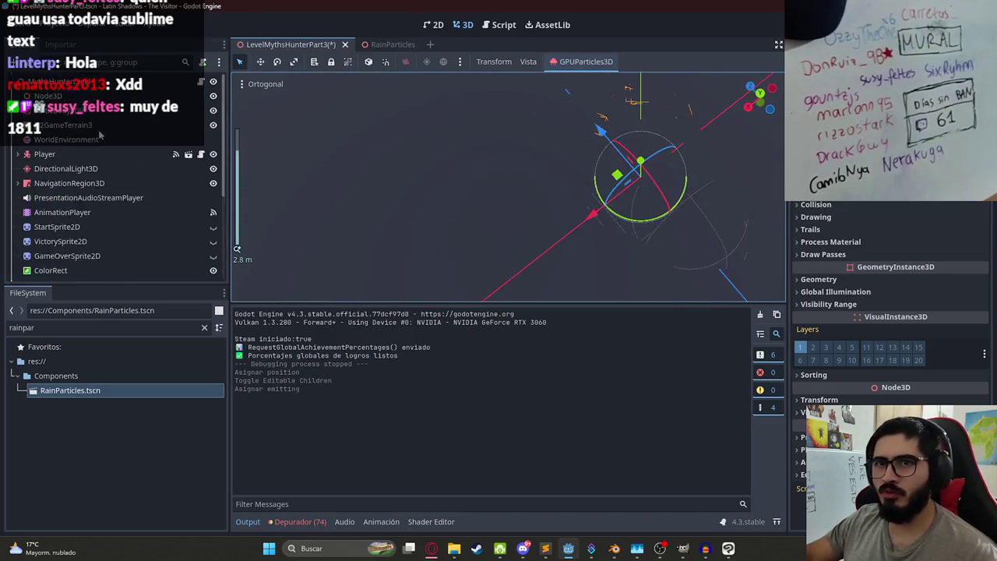
left_click(66, 139)
scroll(495, 206, "down", 8)
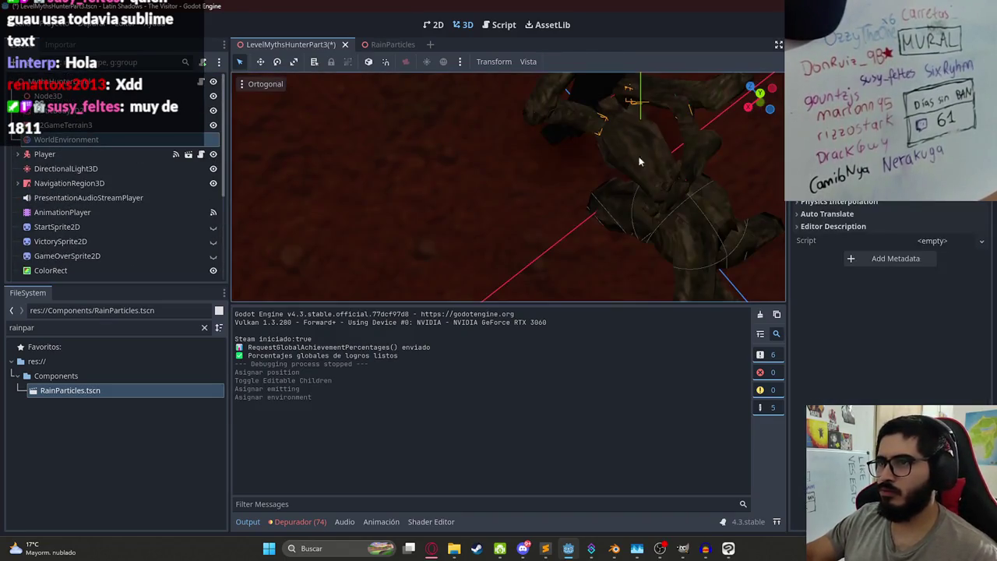
left_click_drag(551, 228, 530, 87)
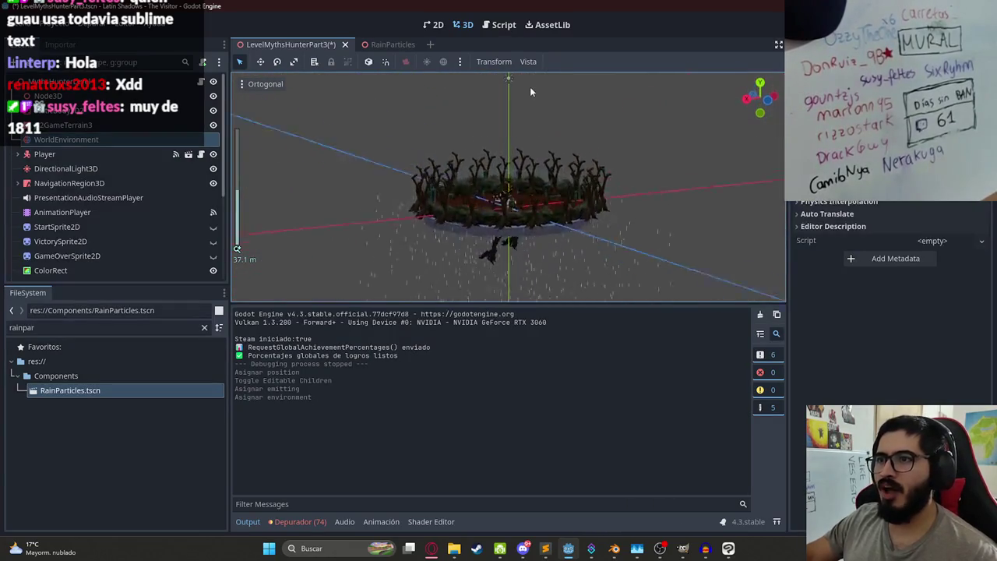
scroll(529, 89, "up", 6)
scroll(150, 248, "down", 1)
scroll(151, 247, "down", 3)
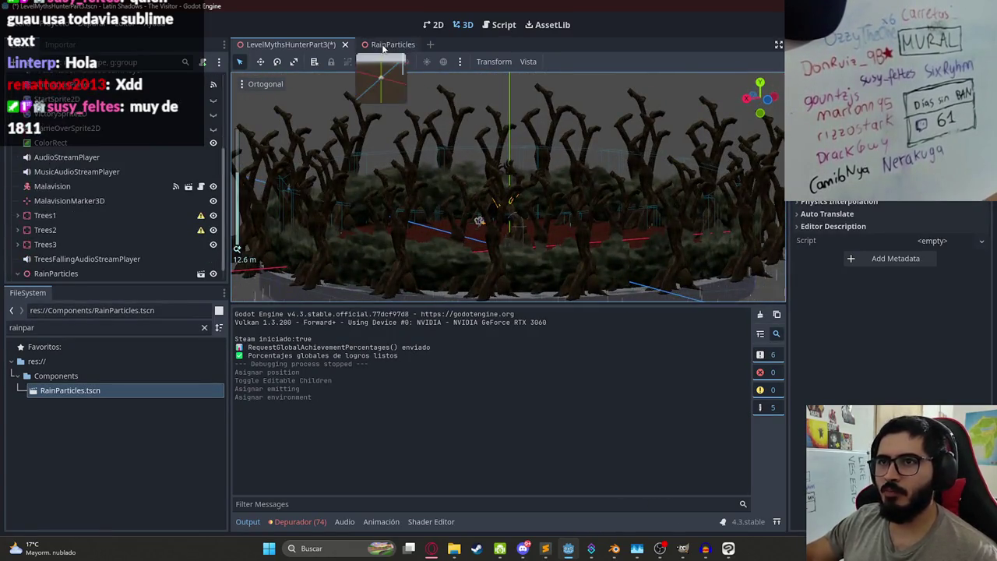
Step: Review the RainParticles scene, then save the LevelMythsHunterPart3 level
left_click(379, 44)
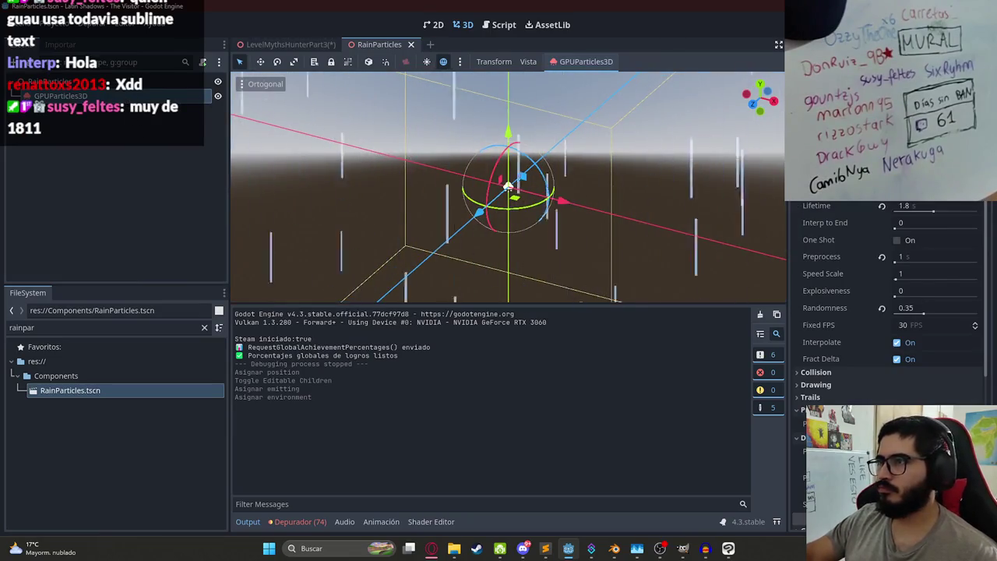
scroll(888, 311, "down", 5)
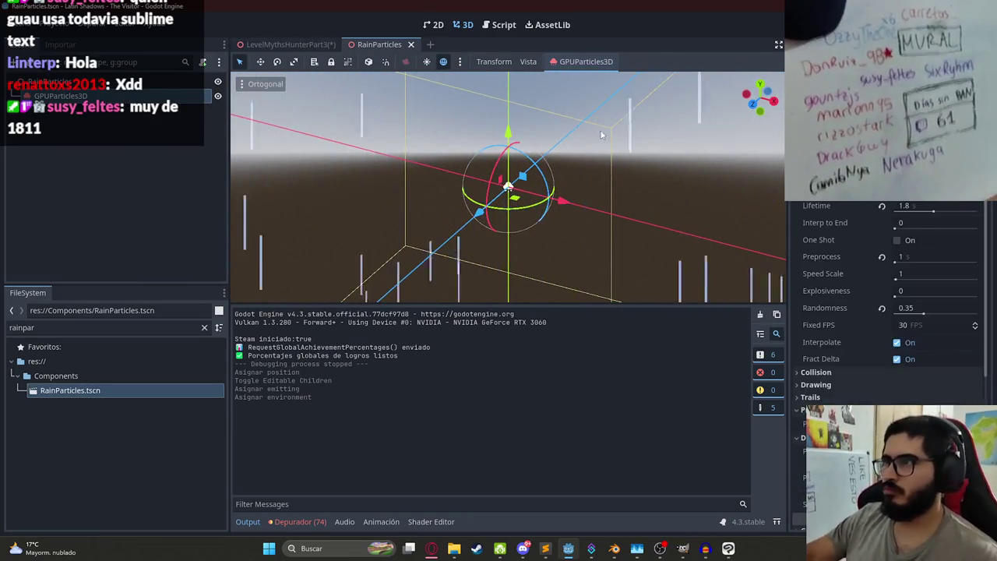
left_click(285, 45)
key("ctrl+s")
mouse_move(434, 203)
left_mouse_down()
mouse_move(495, 183)
mouse_move(565, 177)
mouse_move(582, 112)
mouse_move(456, 156)
mouse_move(501, 200)
mouse_move(536, 181)
left_mouse_up()
scroll(501, 200, "up", 5)
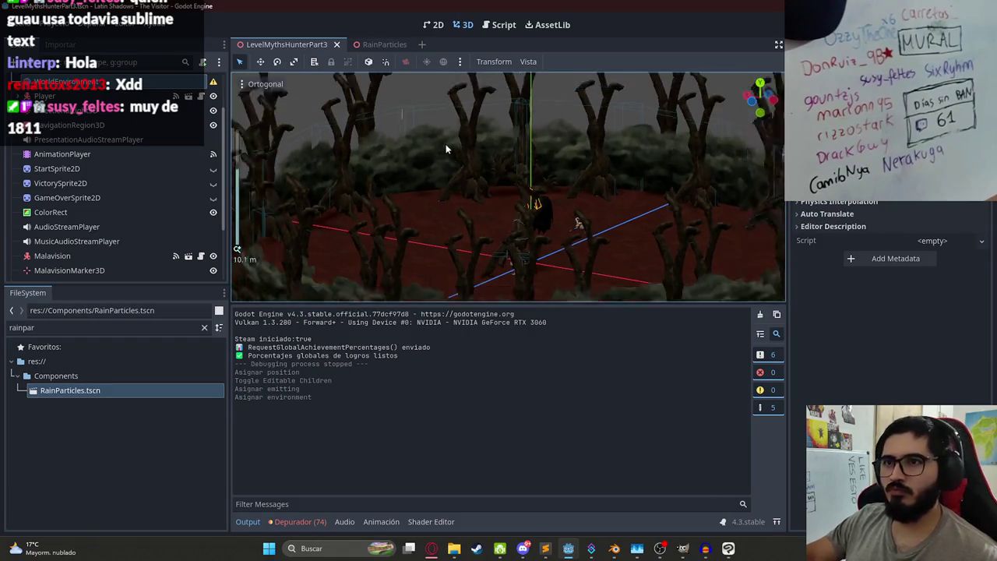
scroll(445, 145, "down", 4)
scroll(88, 265, "down", 3)
Step: Turn off Editable Children on the RainParticles instance and confirm
left_click(109, 257)
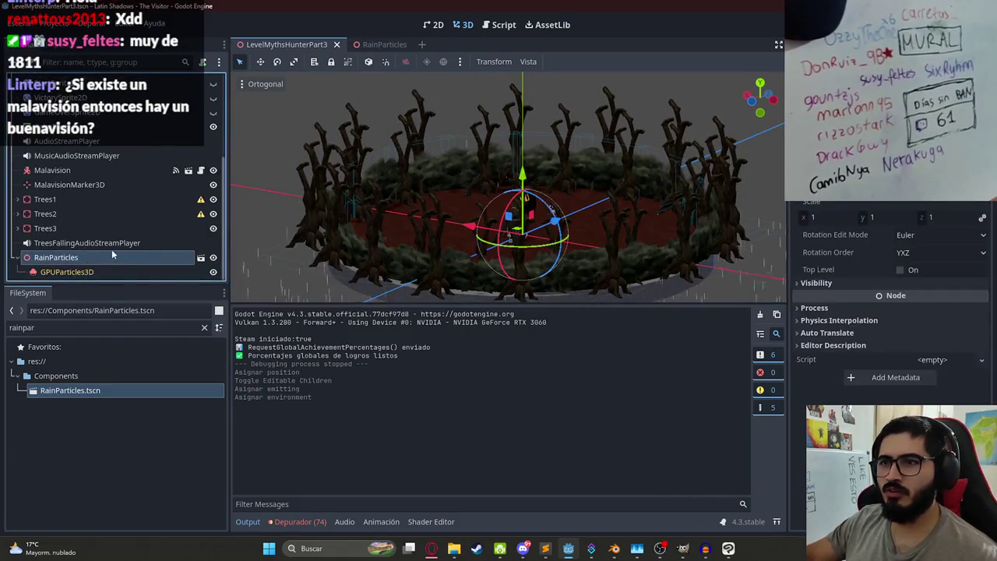
right_click(120, 261)
left_click(185, 423)
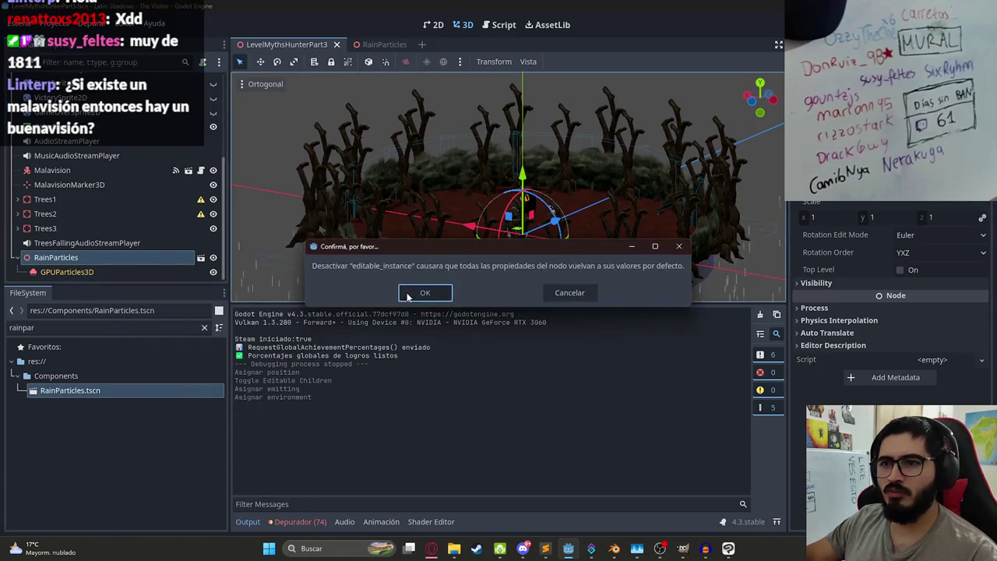
key("Return")
Step: Raise RainParticles 30 m above the tree ring and save the level
left_click_drag(522, 173, 524, 85)
key("KP_1")
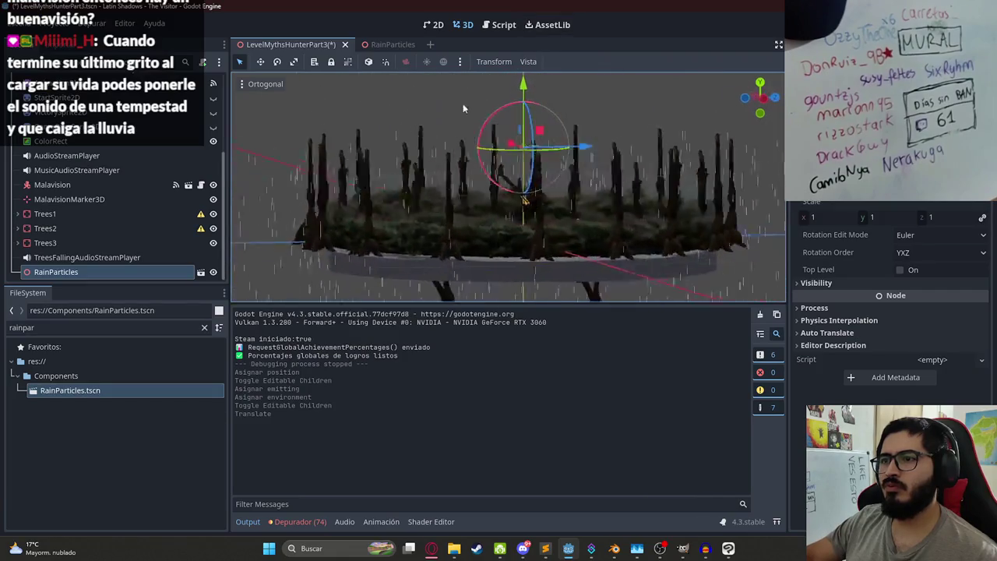
scroll(456, 148, "down", 5)
mouse_move(513, 107)
left_mouse_down()
mouse_move(508, 4)
mouse_move(517, 51)
left_mouse_up()
scroll(514, 203, "up", 8)
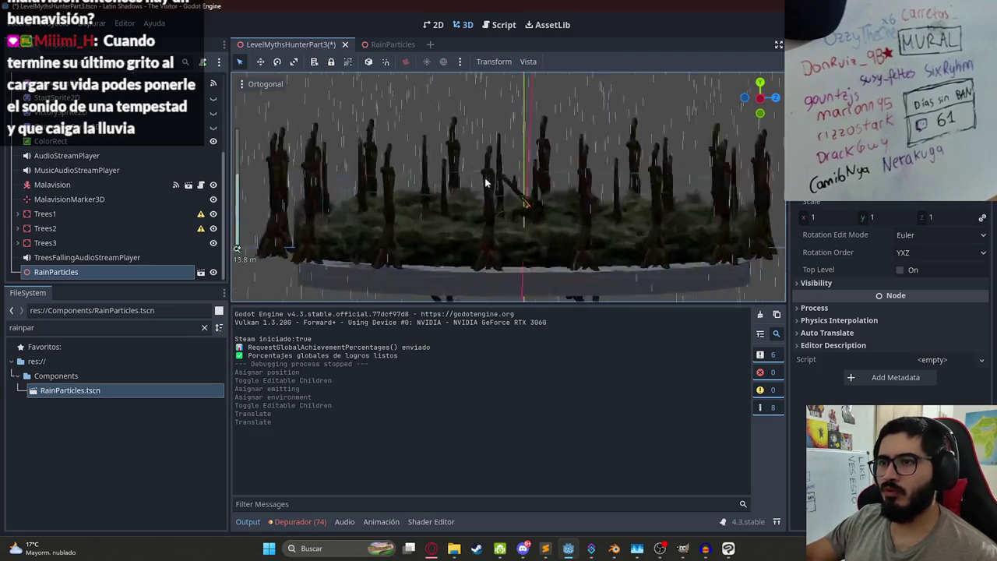
key("ctrl+s")
scroll(491, 187, "down", 4)
left_click_drag(490, 187, 561, 185)
left_click(431, 548)
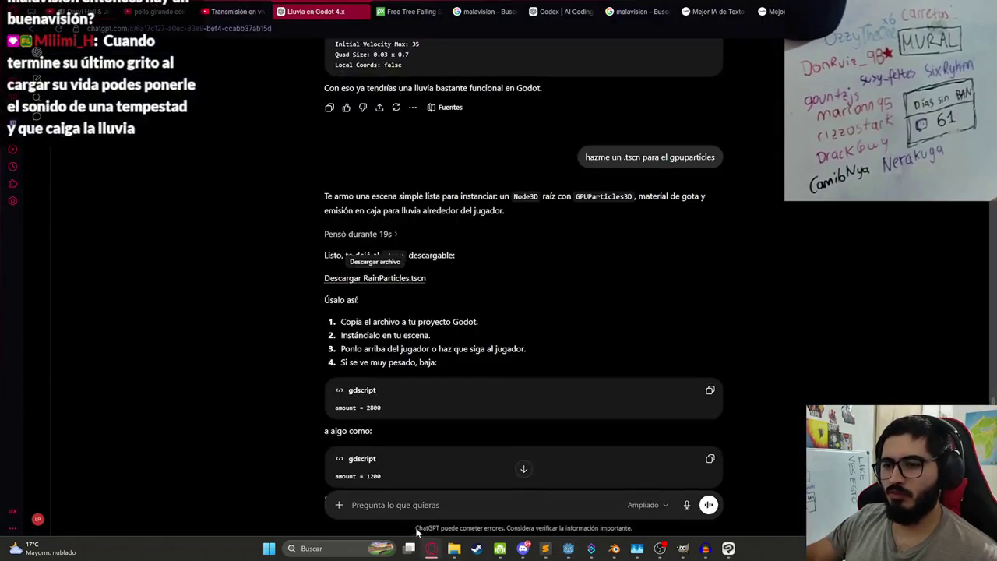
Step: Tell ChatGPT, in Spanish, that another asset's texture hides the rain and ask for a visibility fix
type("fu")
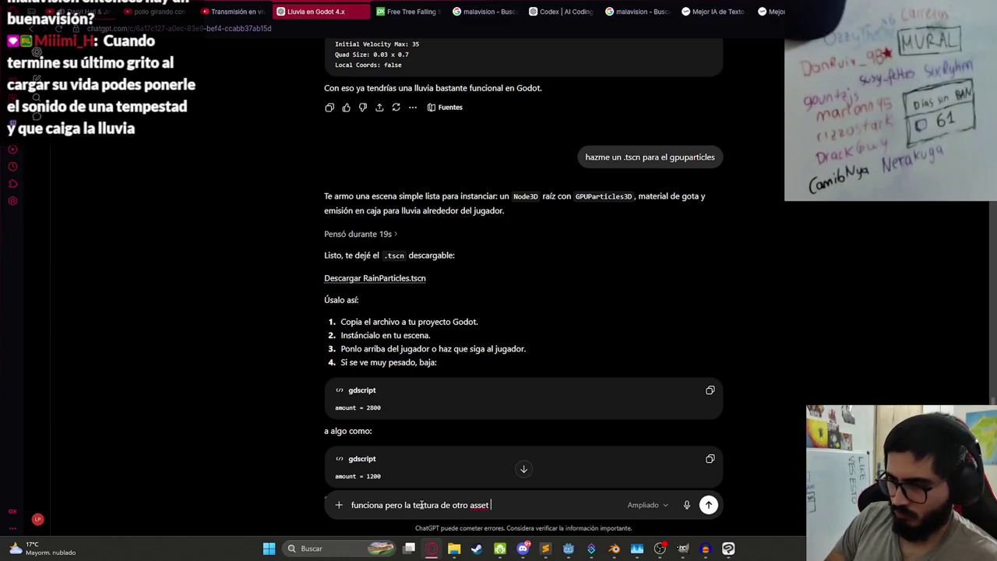
type("a la visib")
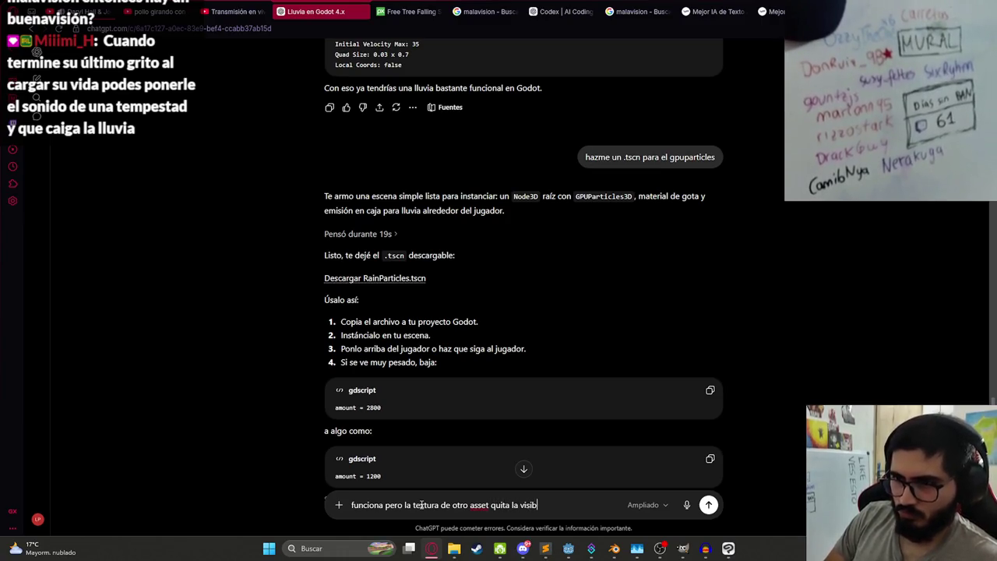
type("ilidad")
key("Return")
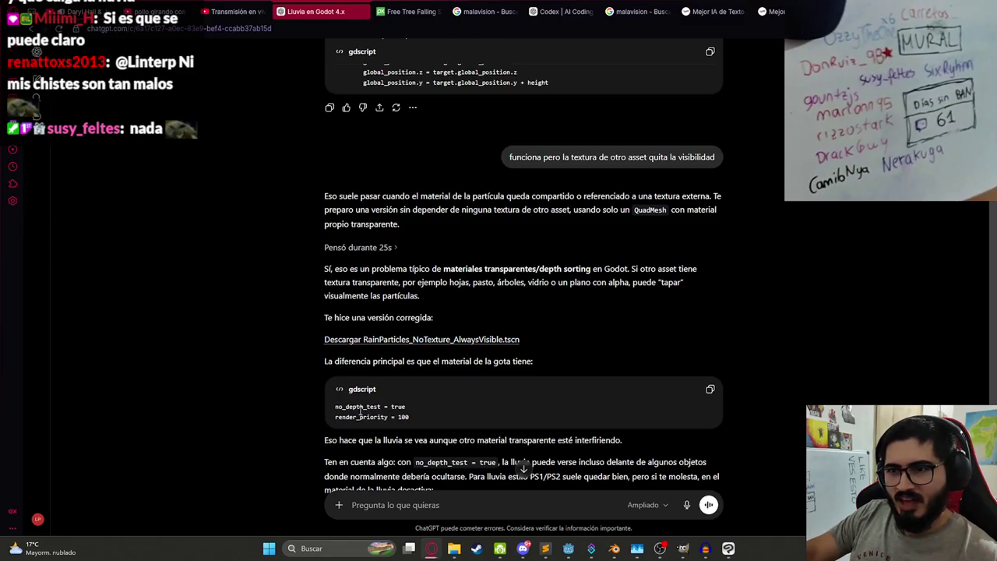
Step: Rename the downloaded scene to RainParticles.tscn and move it into juegoterror1's Components folder
left_click(778, 73)
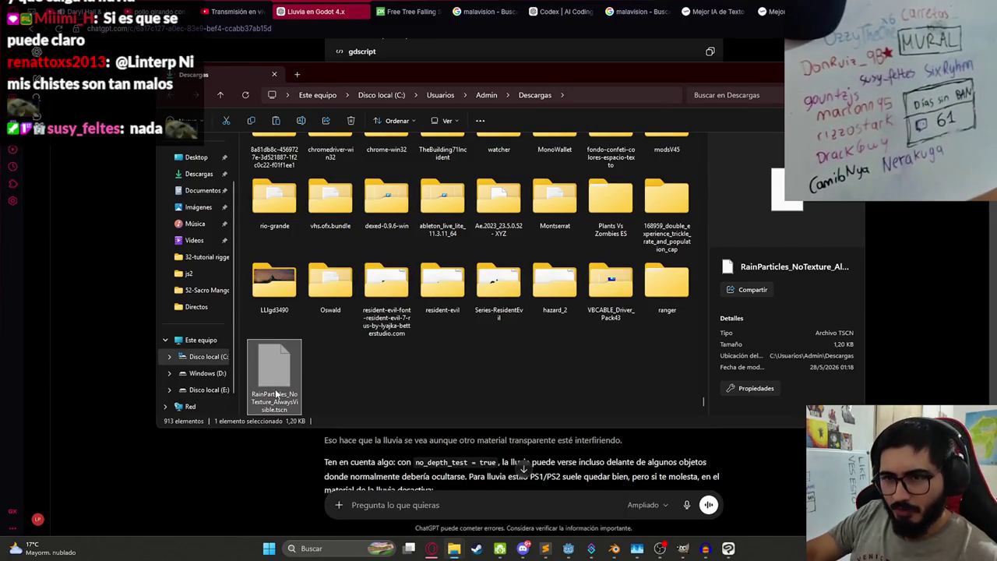
left_click(273, 405)
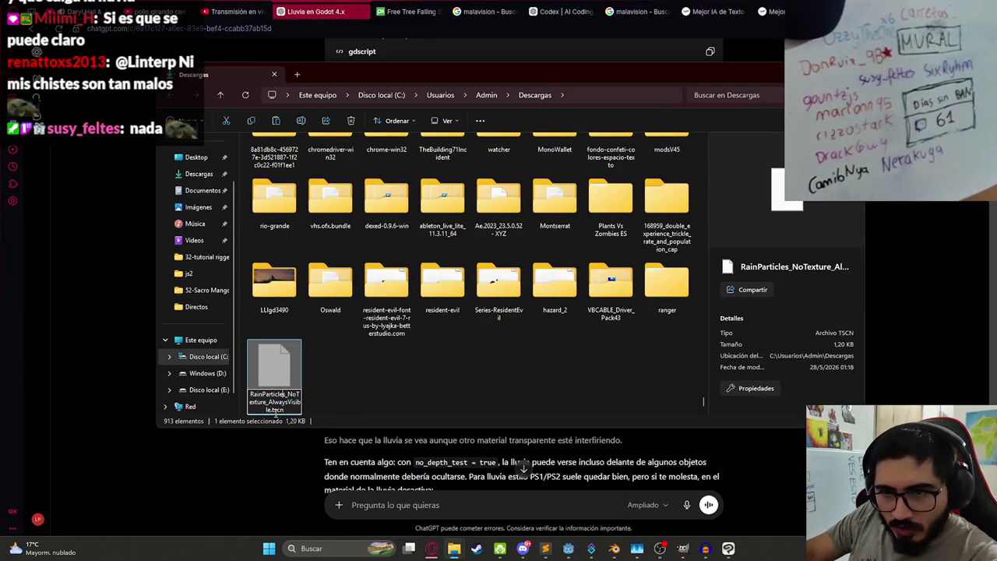
key("BackSpace")
key("Return")
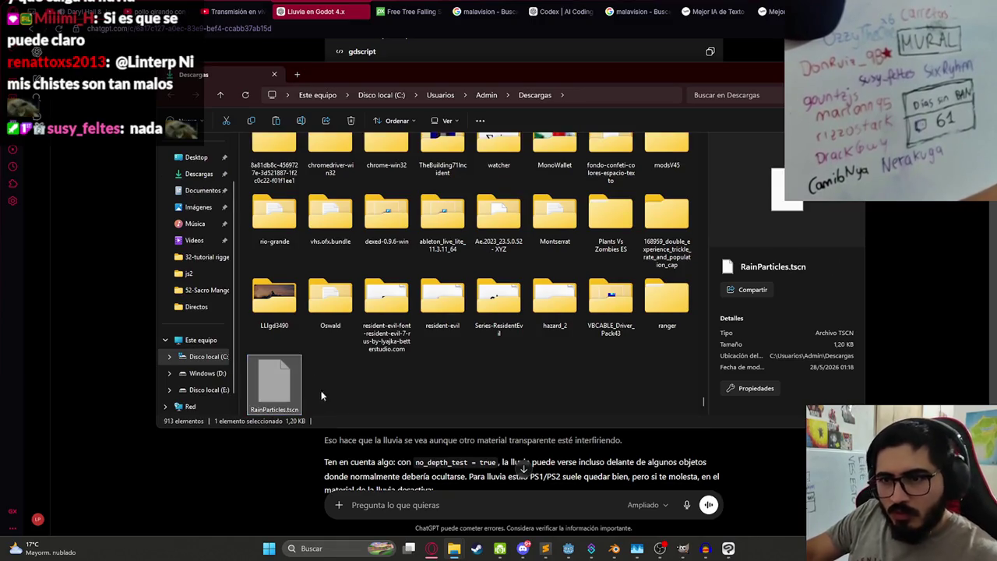
mouse_move(448, 552)
left_mouse_down()
mouse_move(467, 335)
mouse_move(470, 366)
left_mouse_up()
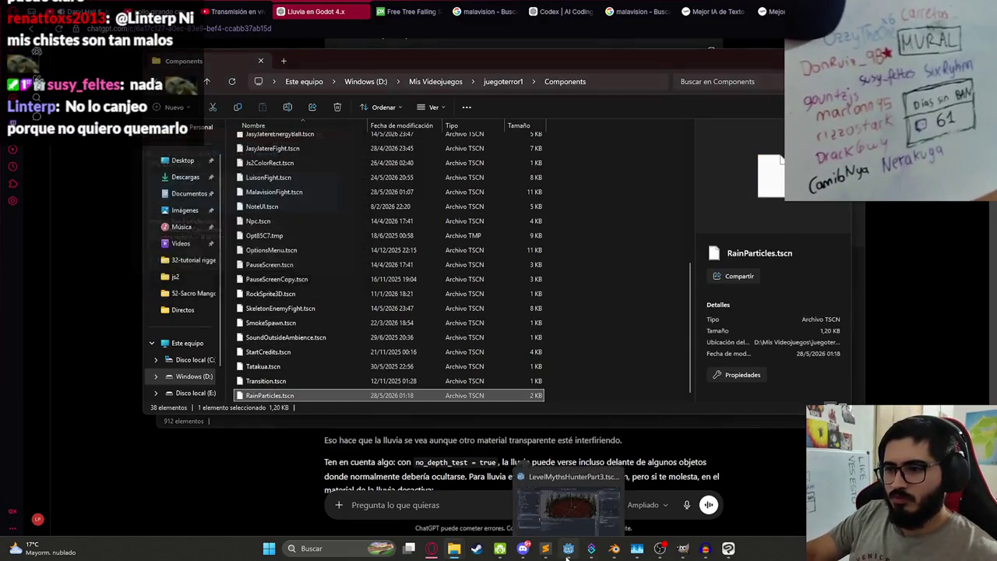
Step: In Godot, discard local changes and reload RainParticles.tscn from disk
left_click(568, 548)
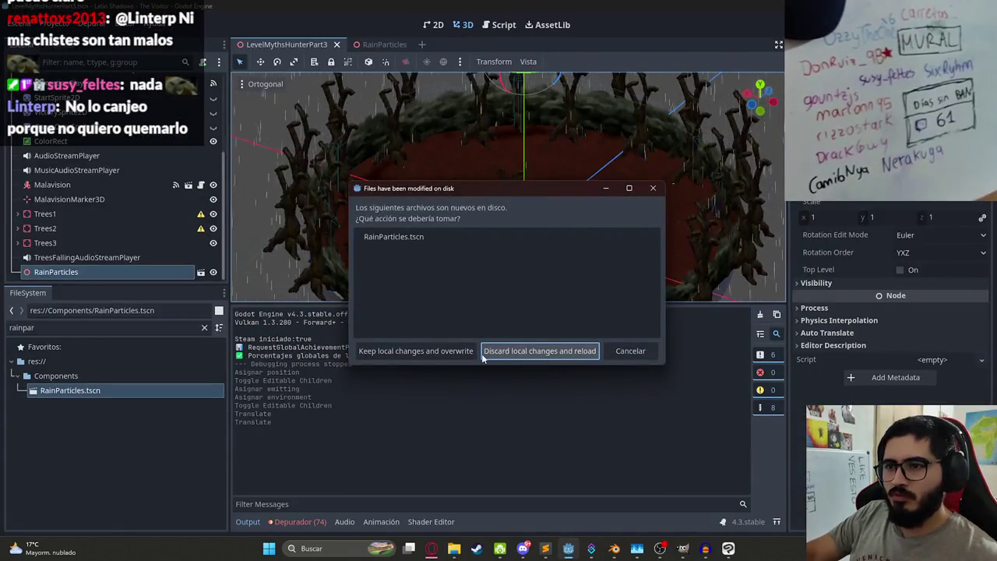
left_click(523, 352)
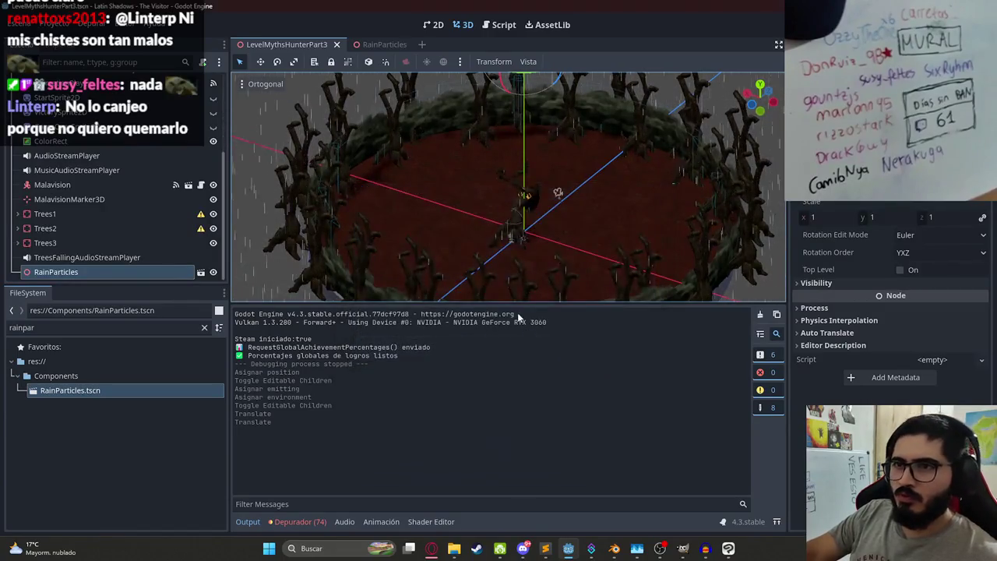
scroll(501, 191, "up", 3)
scroll(496, 192, "down", 5)
scroll(497, 192, "up", 3)
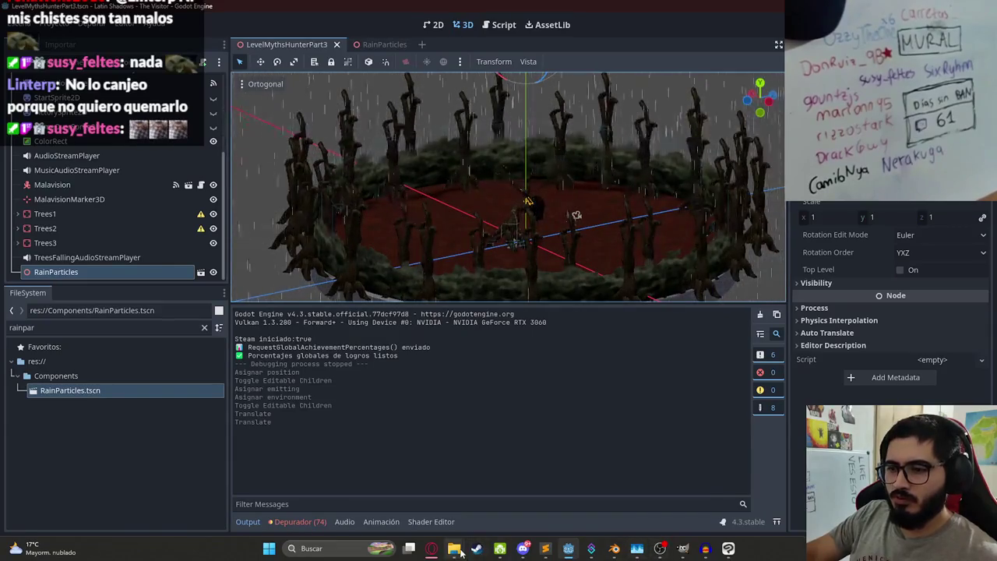
Step: Download RainParticles_NoTexture_AlwaysVisible.tscn again from the chat and show it in Downloads
mouse_move(454, 547)
mouse_move(351, 486)
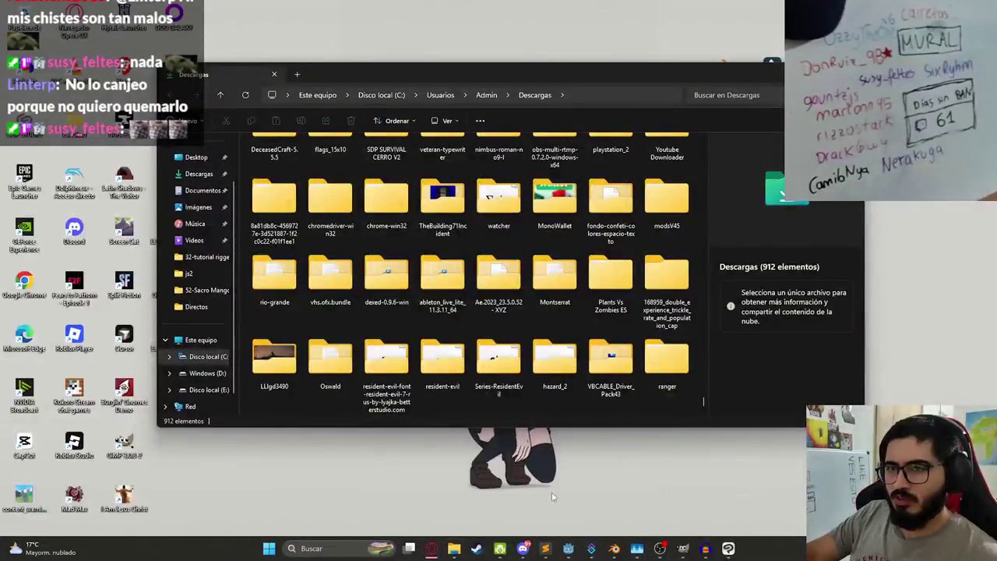
left_click(568, 491)
left_click(431, 547)
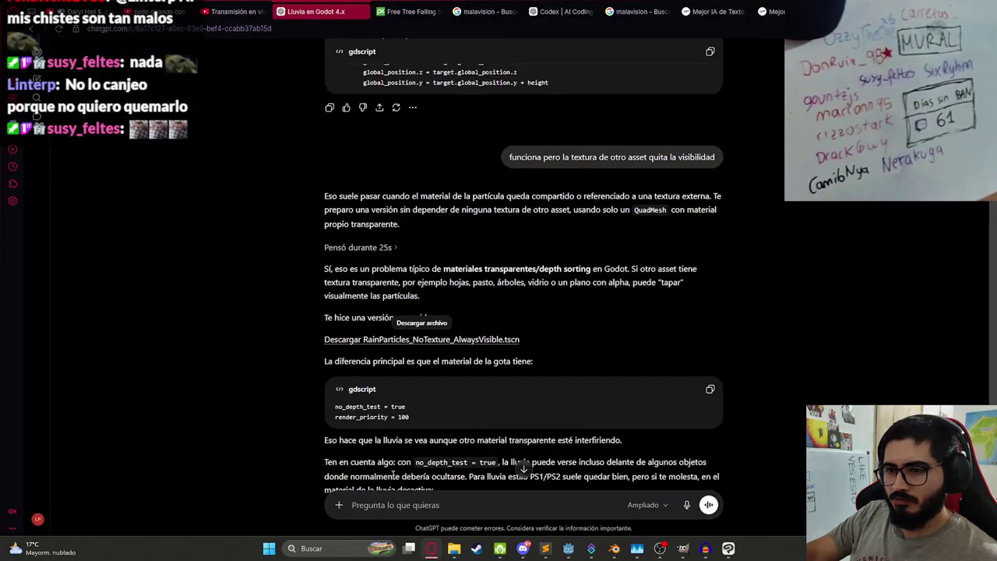
left_click(413, 340)
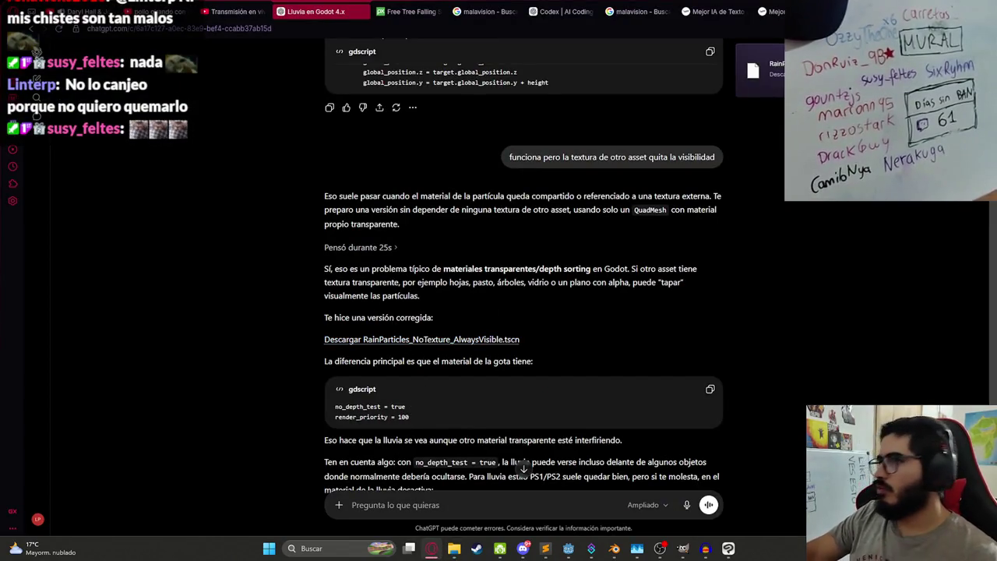
left_click(768, 68)
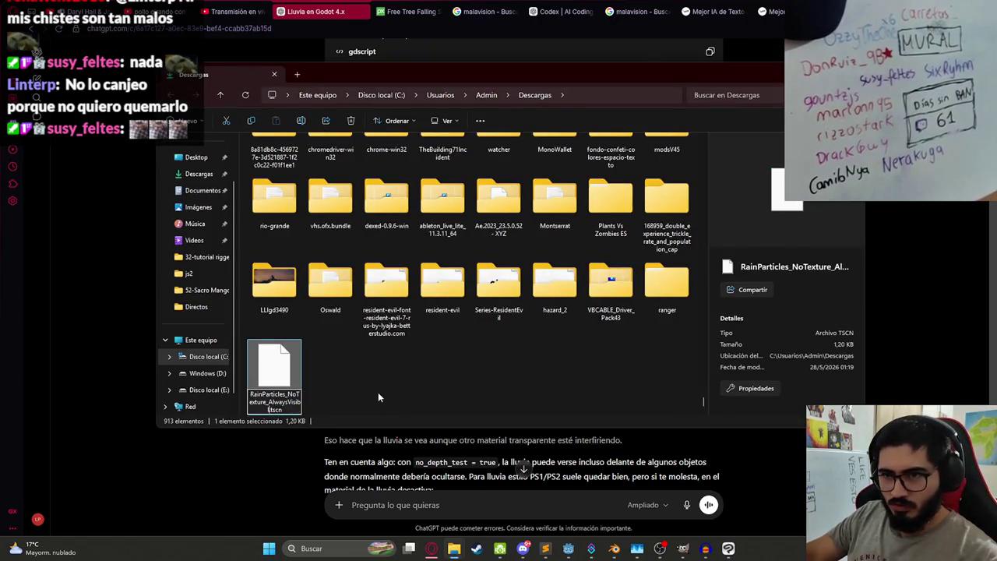
Step: Rename the download to RainParticles.tscn and replace the copy in Components
key("BackSpace")
key("BackSpace")
key("BackSpace")
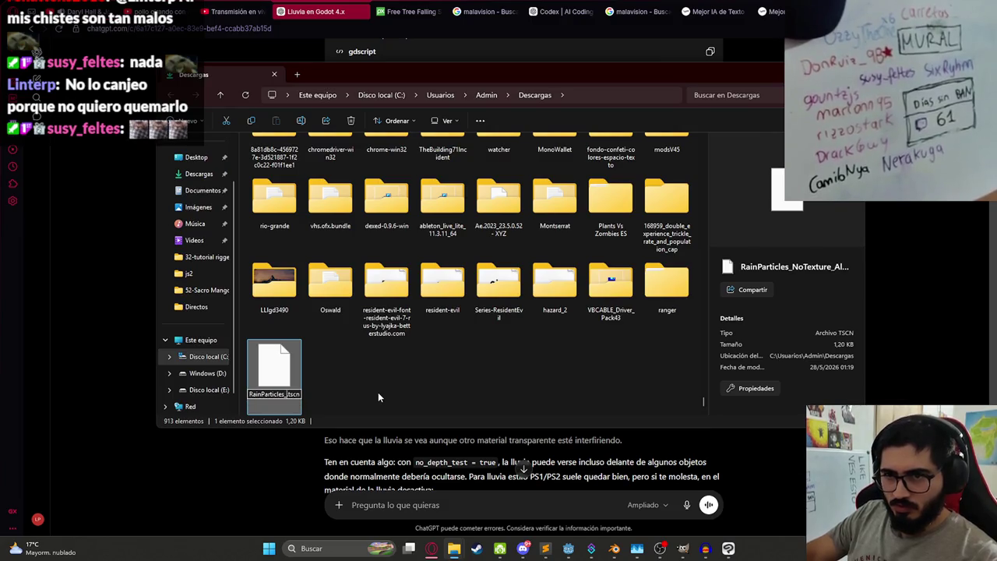
key("Return")
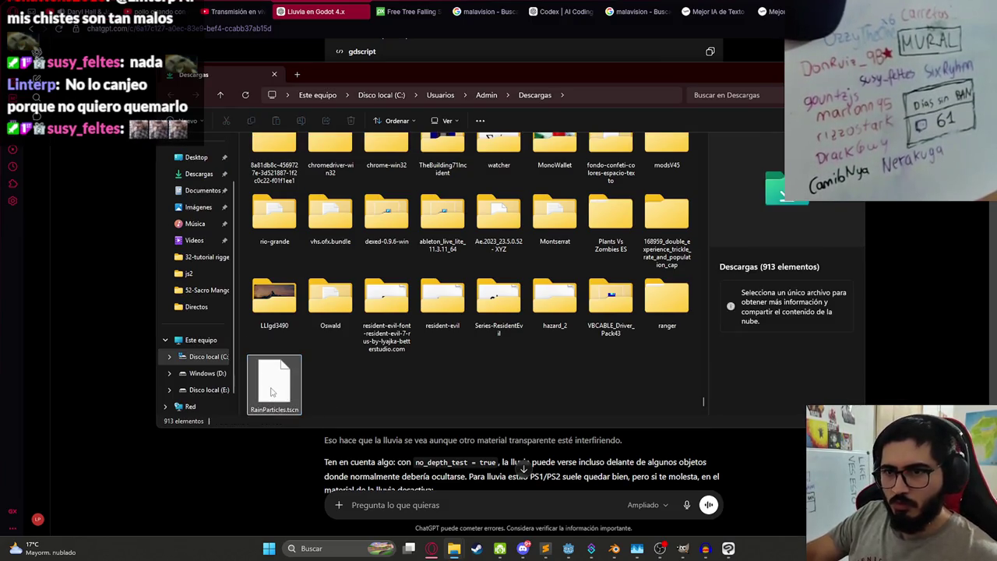
mouse_move(291, 401)
left_mouse_down()
mouse_move(454, 545)
mouse_move(343, 374)
left_mouse_up()
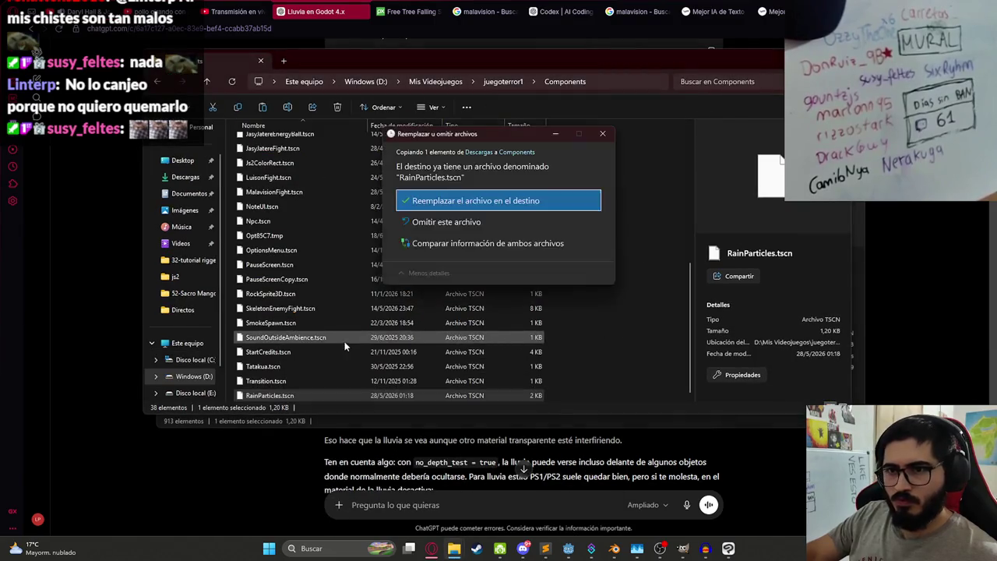
left_click(498, 203)
Step: Reload the updated RainParticles.tscn in Godot and confirm the file replacement in Explorer
mouse_move(569, 549)
left_click(568, 484)
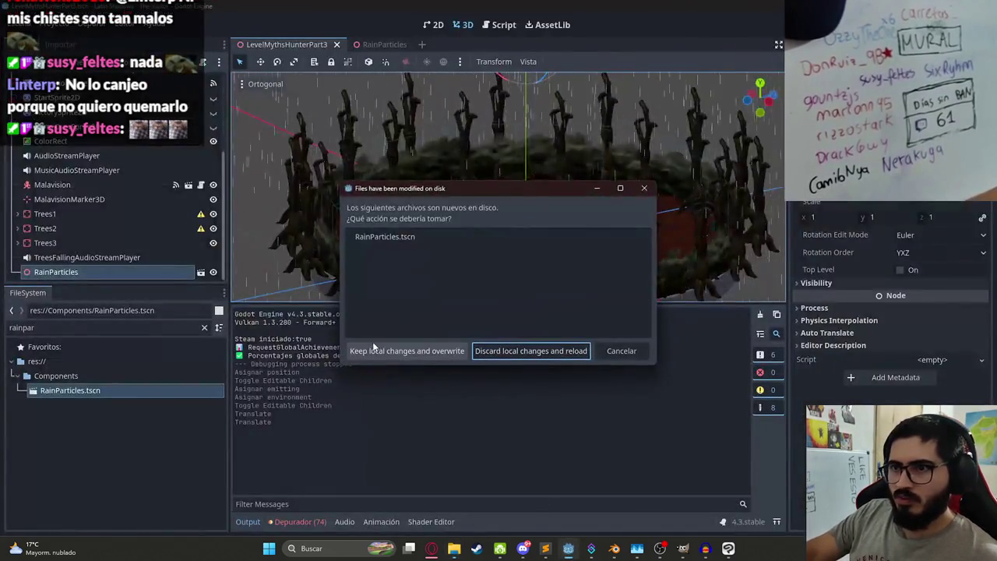
left_click(530, 351)
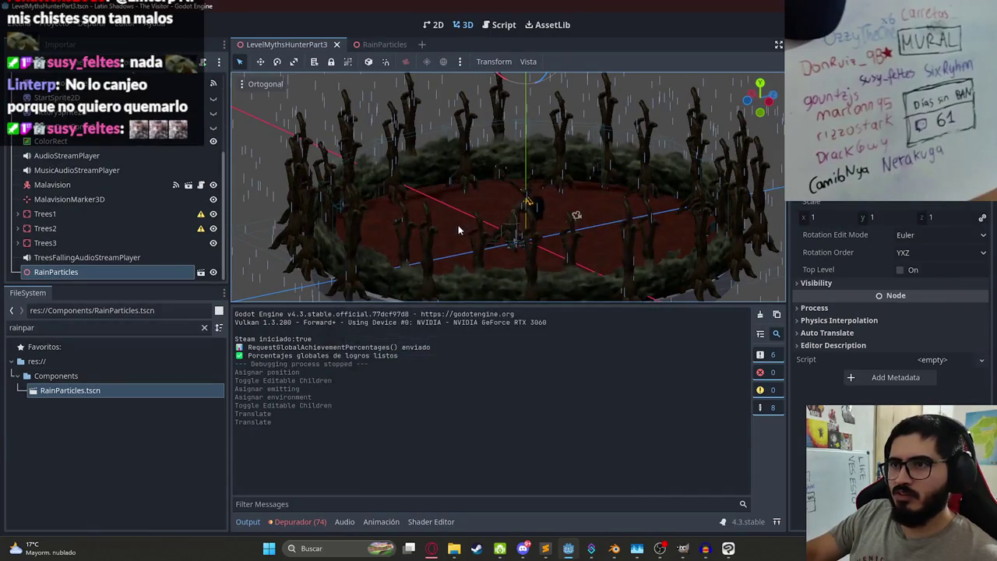
scroll(499, 156, "up", 3)
scroll(485, 161, "down", 3)
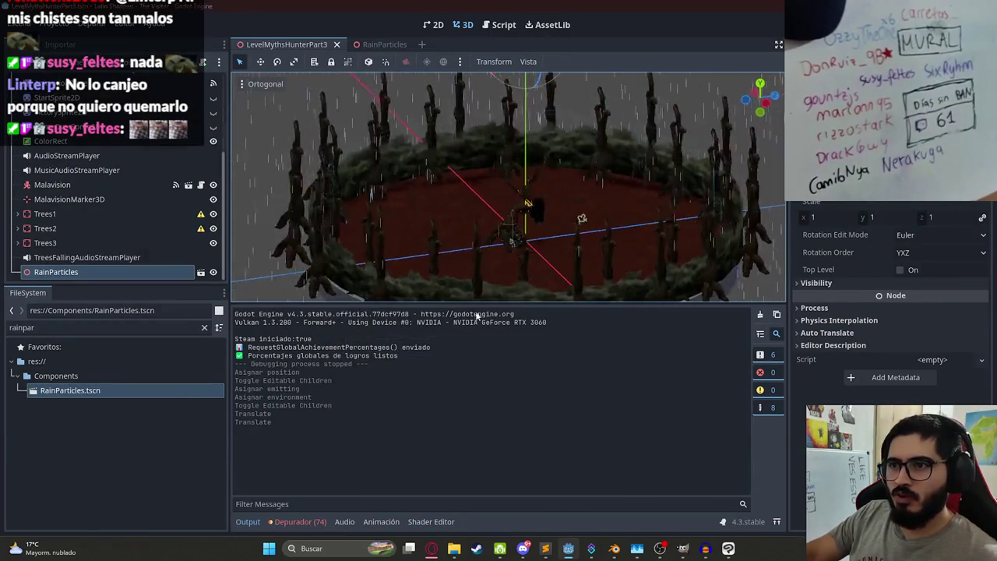
key("alt+Tab")
key("Return")
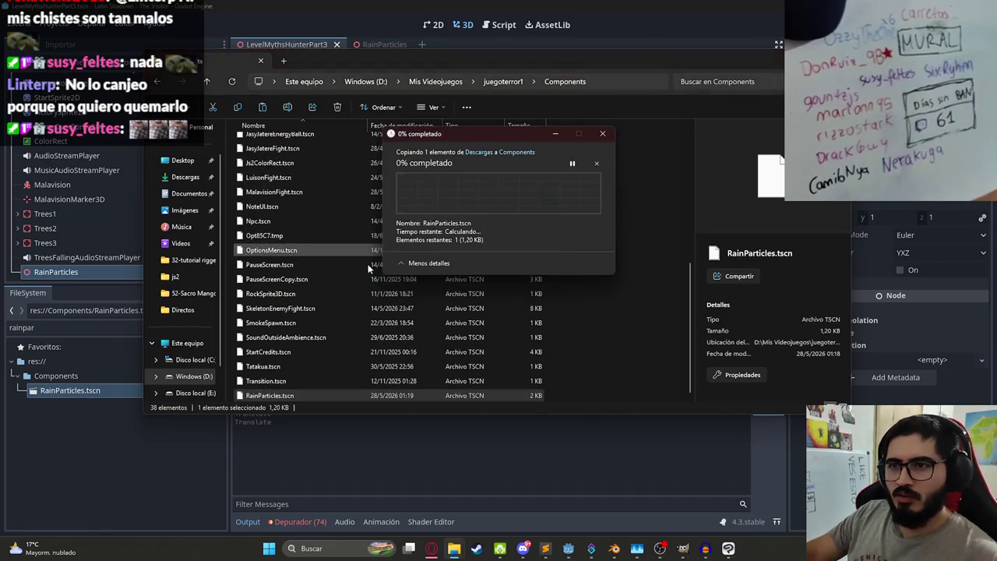
left_click(397, 447)
left_click_drag(458, 293, 510, 428)
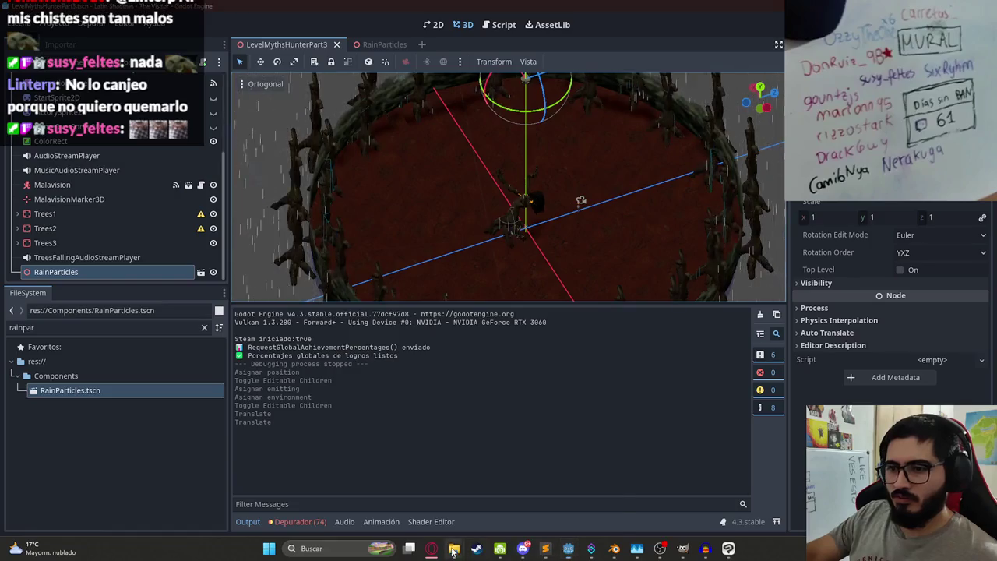
Step: Copy RainParticles.tscn into Components again, replacing the existing file
mouse_move(453, 551)
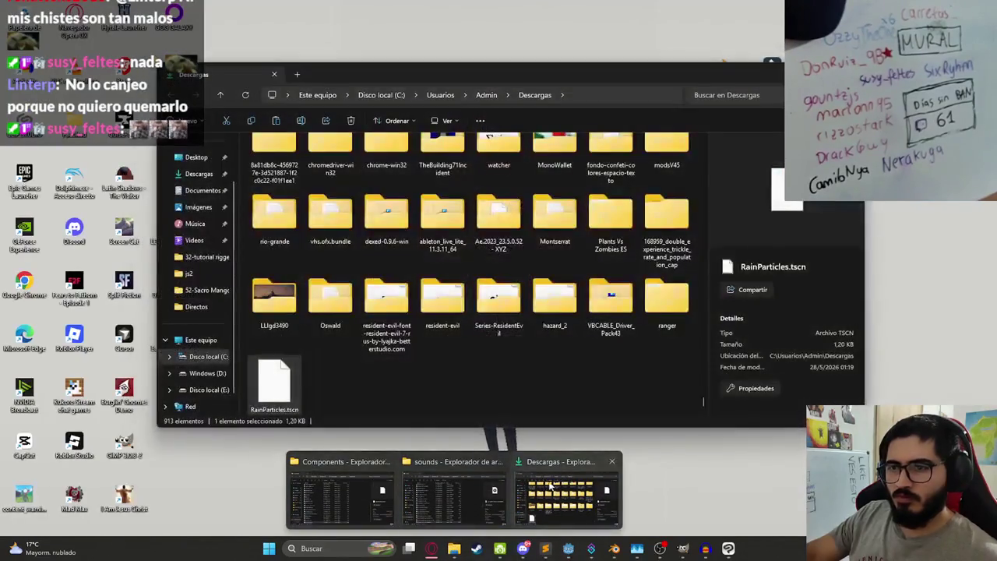
left_click(732, 499)
mouse_move(296, 389)
left_mouse_down()
mouse_move(468, 537)
mouse_move(421, 507)
mouse_move(340, 423)
mouse_move(344, 413)
left_mouse_up()
key("Return")
left_click(366, 468)
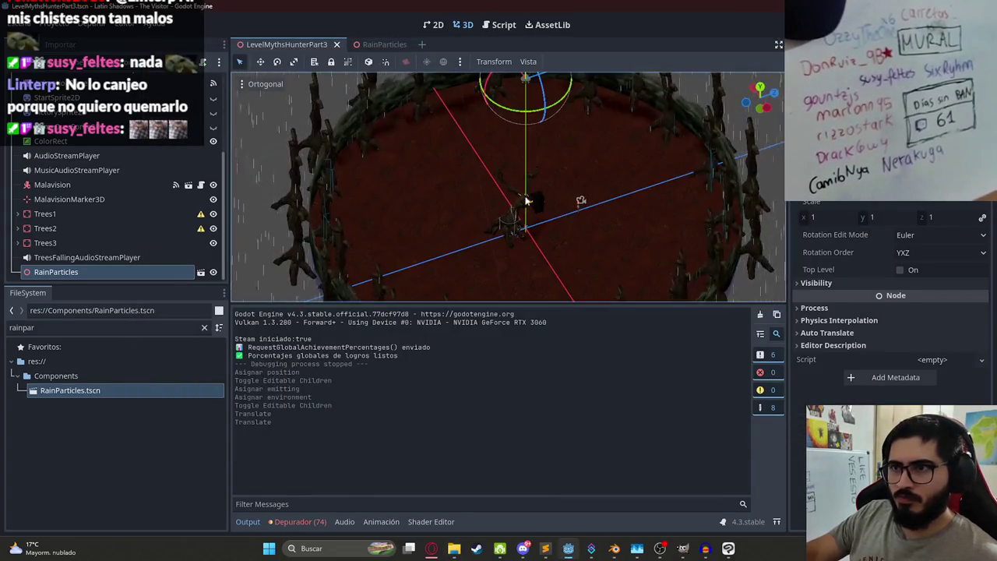
Step: Play-test LevelMythsHunterPart3 with Reproducir Esta Escena to check the rain, then stop it
right_click(294, 44)
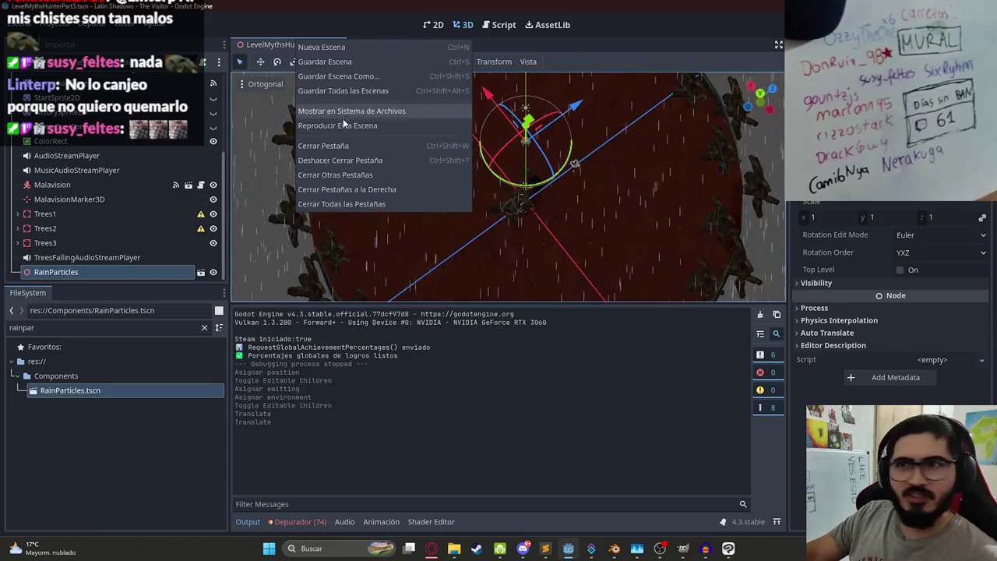
left_click(344, 125)
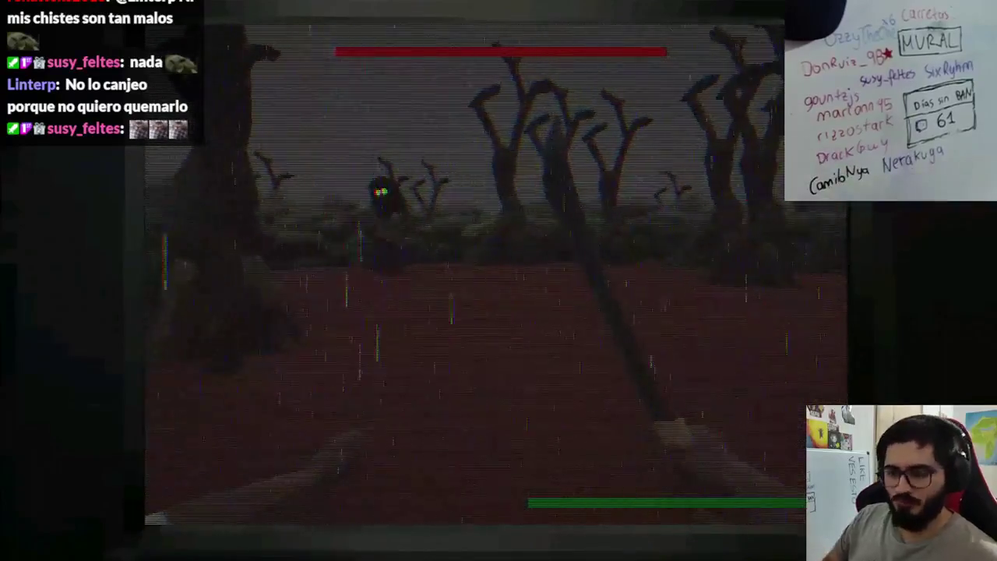
key("F8")
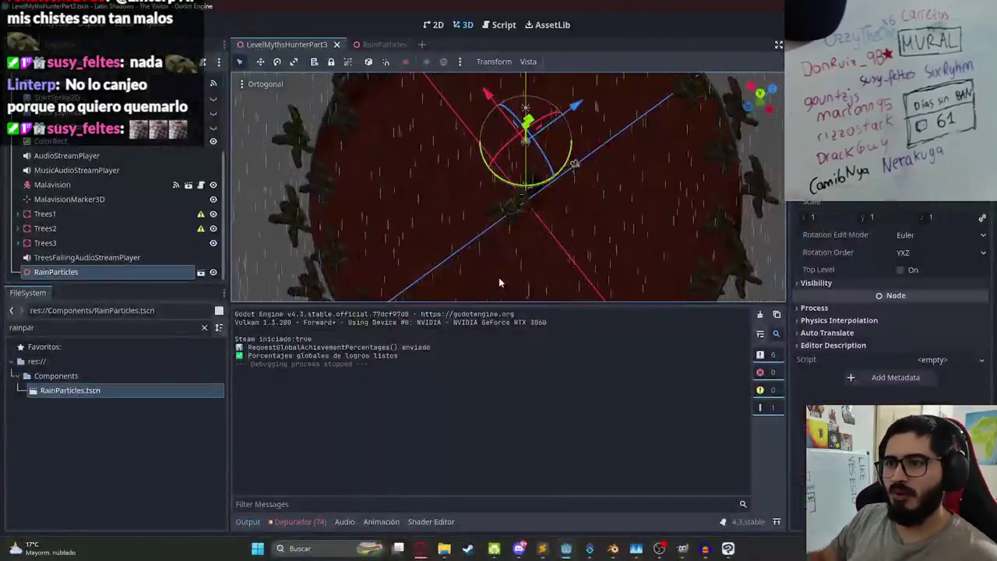
Step: In the RainParticles scene, select GPUParticles3D and try a preprocess time of 600, then undo it
scroll(456, 162, "up", 3)
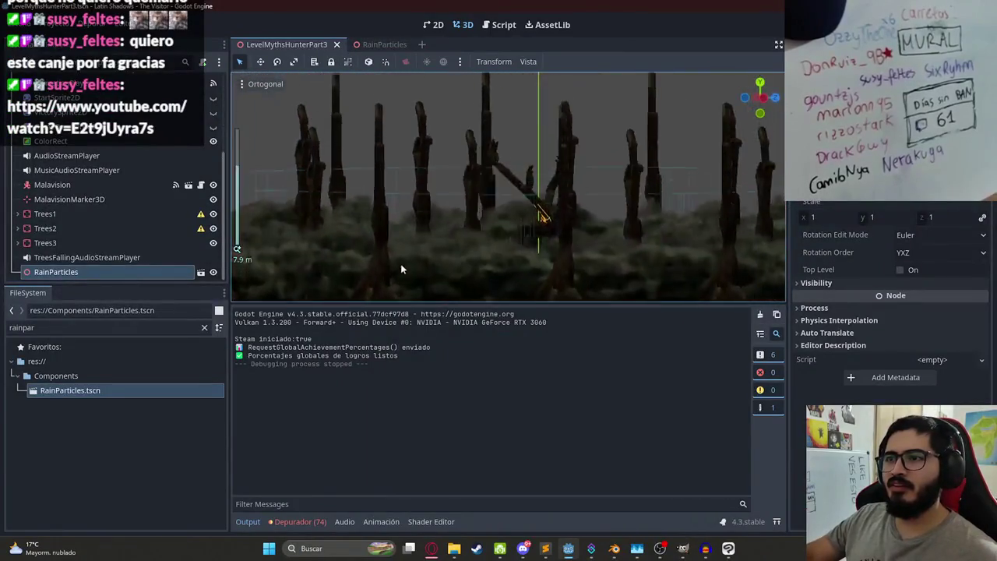
scroll(456, 199, "down", 3)
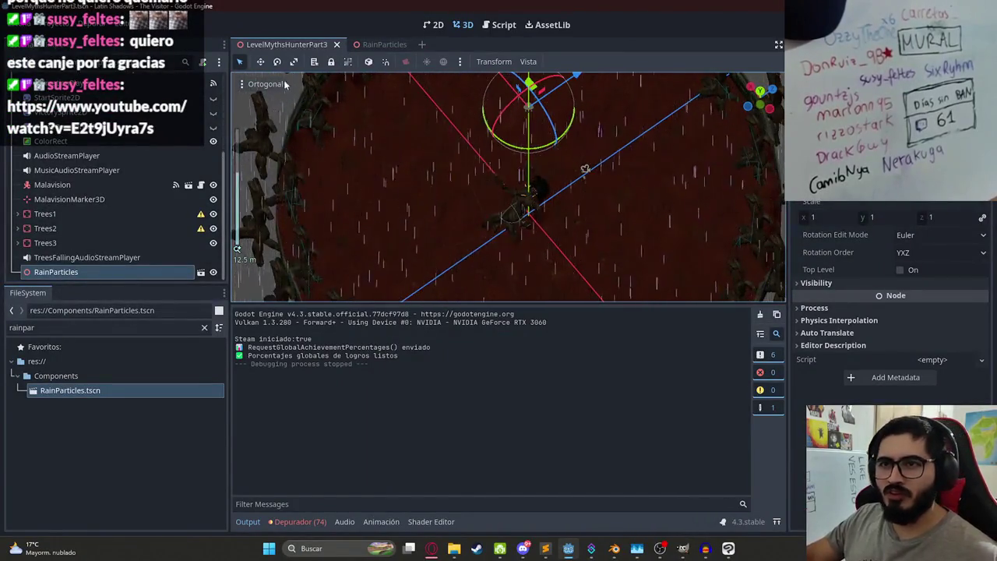
left_click(384, 45)
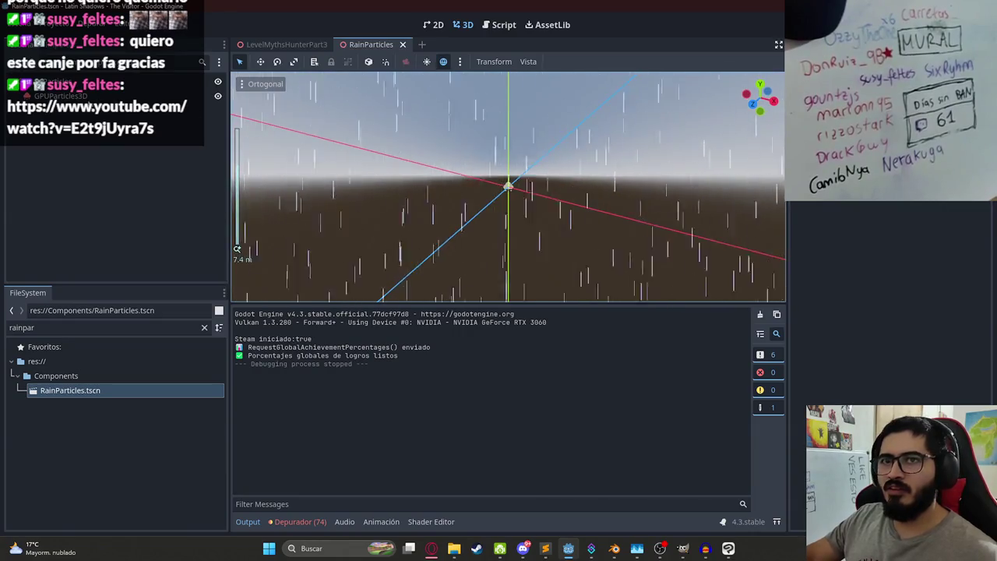
left_click(507, 187)
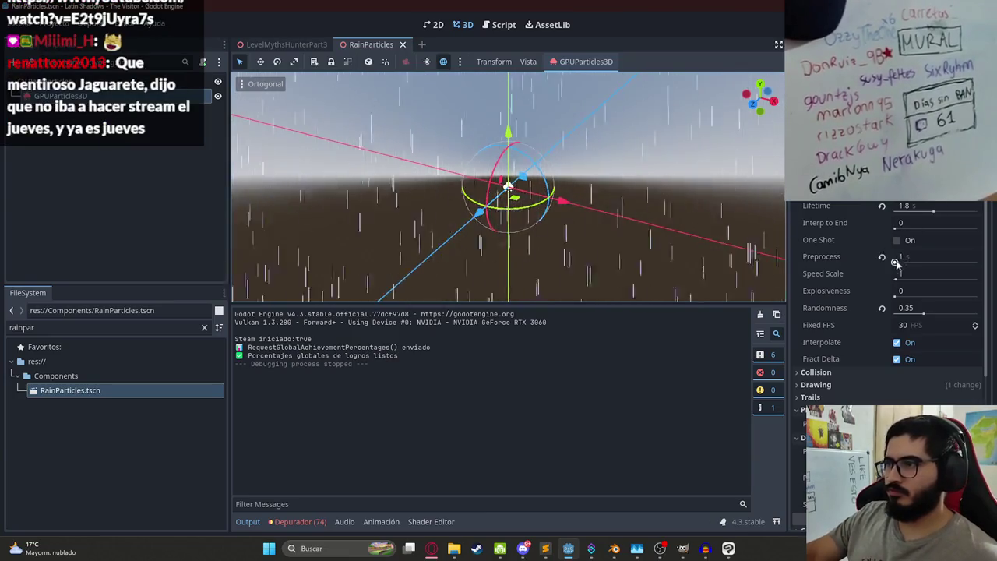
left_click(895, 259)
type("600")
key("Return")
key("ctrl+z")
Step: Inspect the emitter's drawing, process material and colour curve settings, opening and closing the particle colour picker
scroll(857, 257, "down", 5)
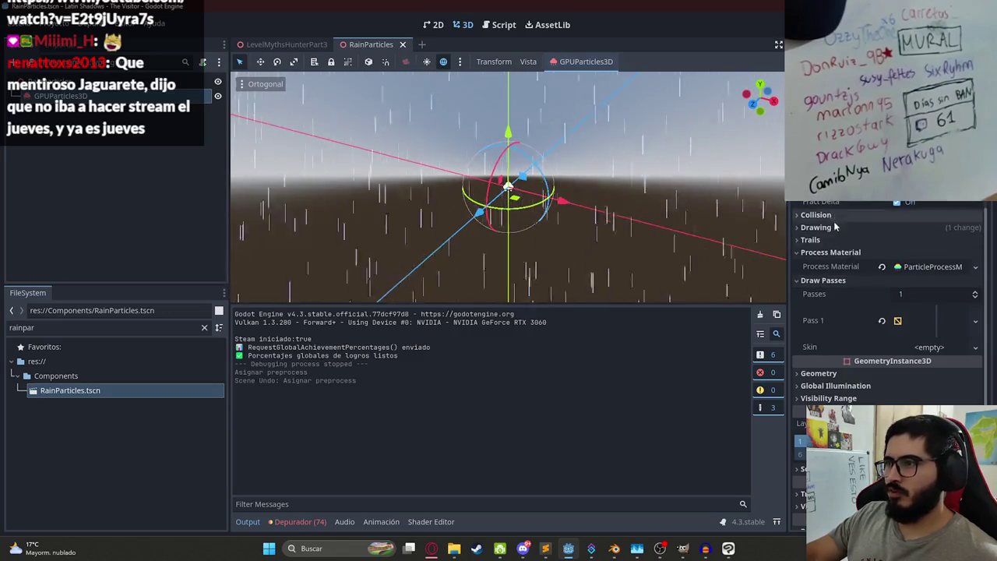
left_click(834, 226)
scroll(828, 307, "down", 3)
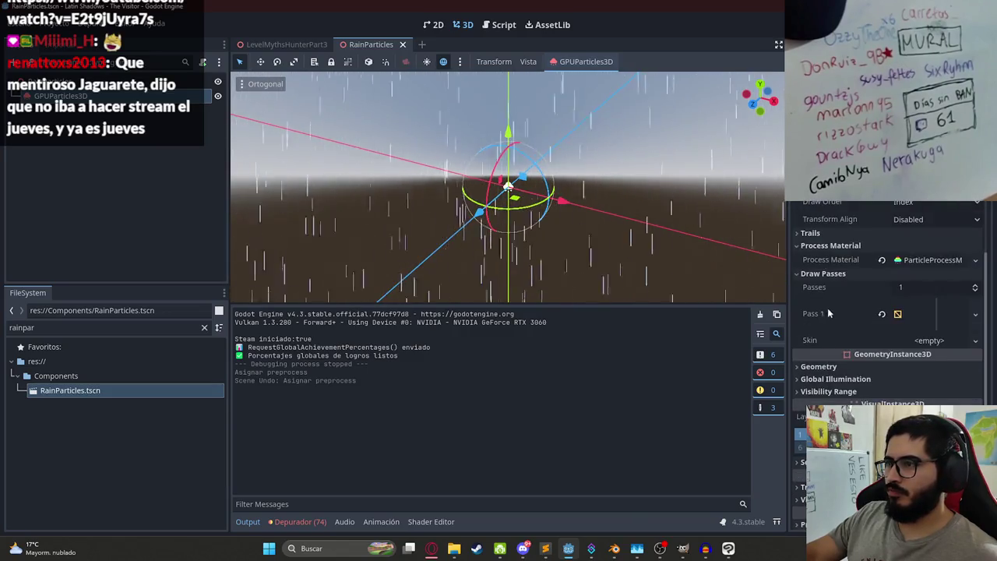
left_click(924, 246)
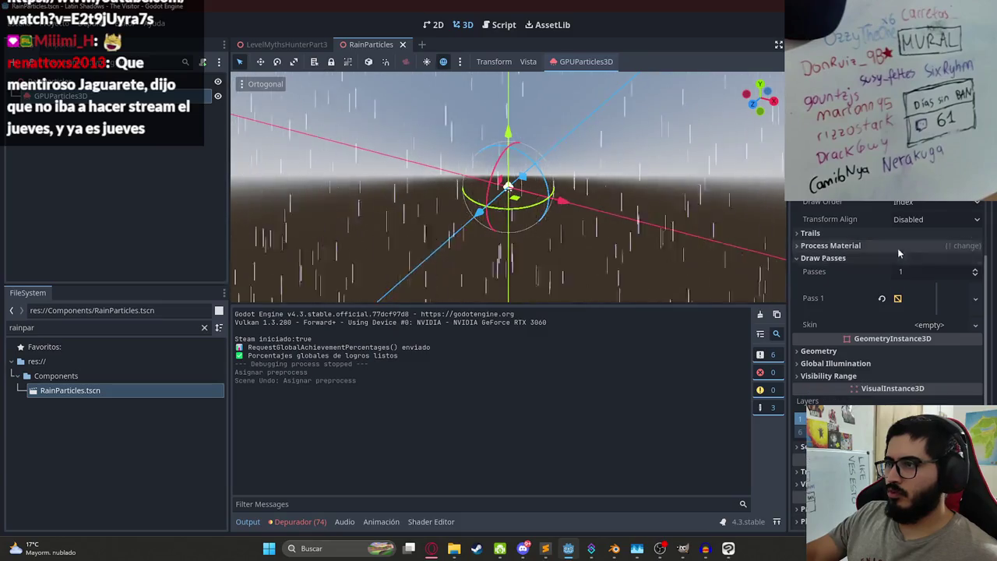
left_click(897, 246)
left_click(932, 259)
scroll(927, 265, "down", 2)
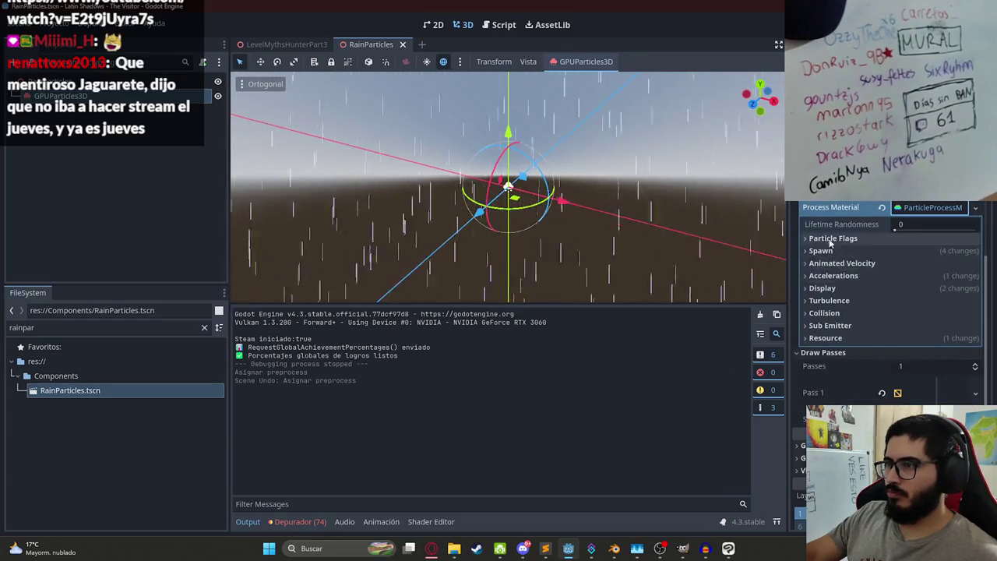
left_click(837, 288)
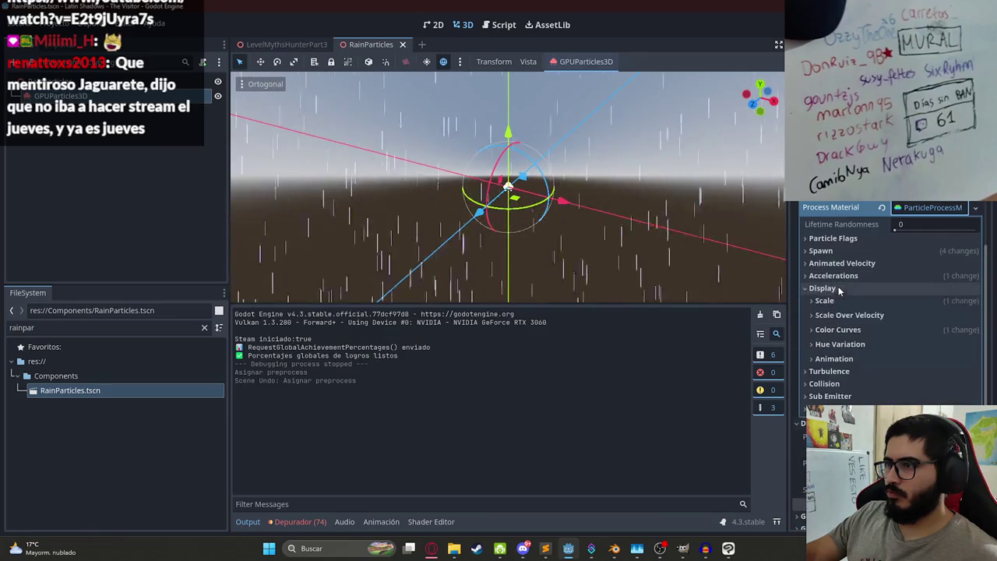
left_click(848, 329)
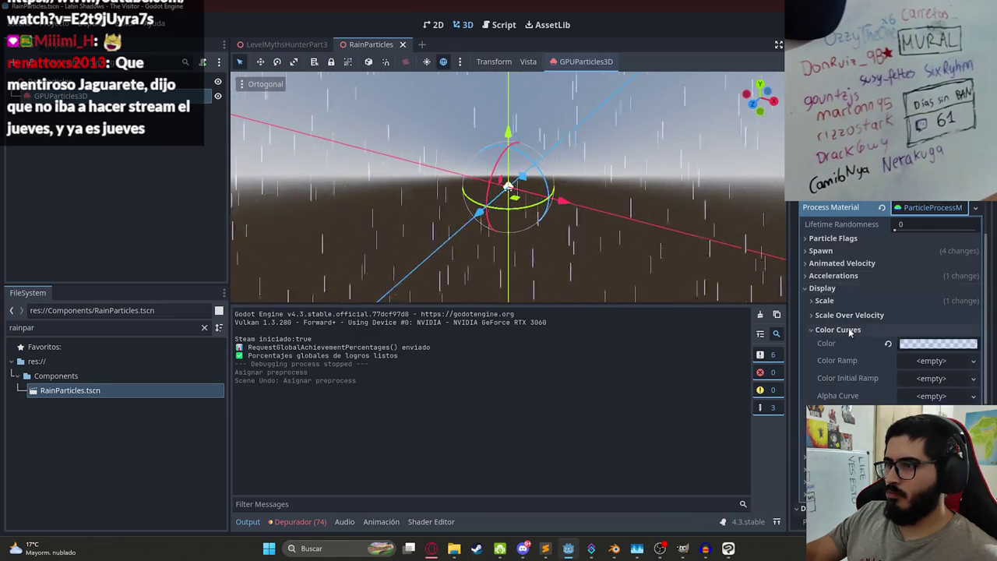
left_click(919, 343)
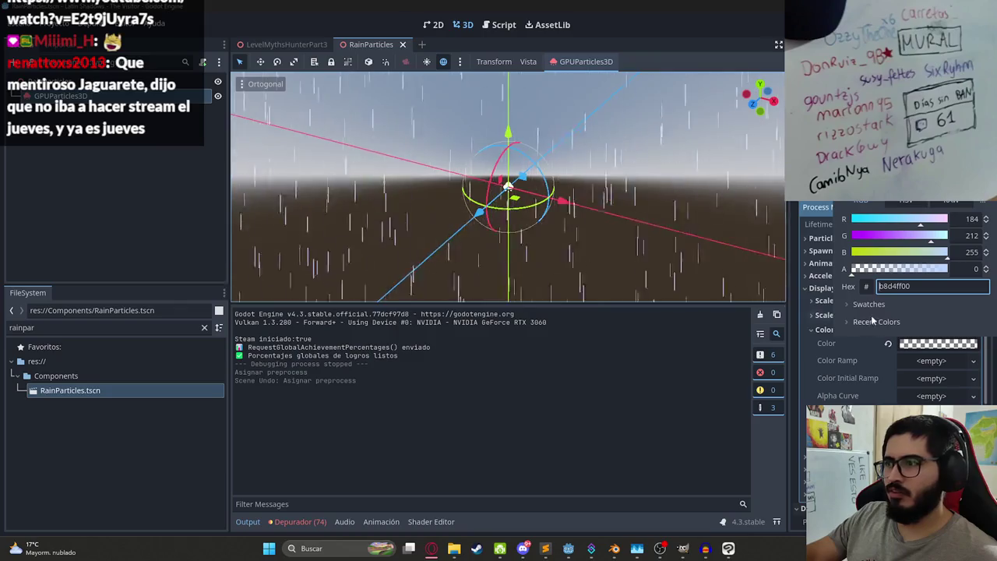
left_click(825, 331)
left_click(824, 331)
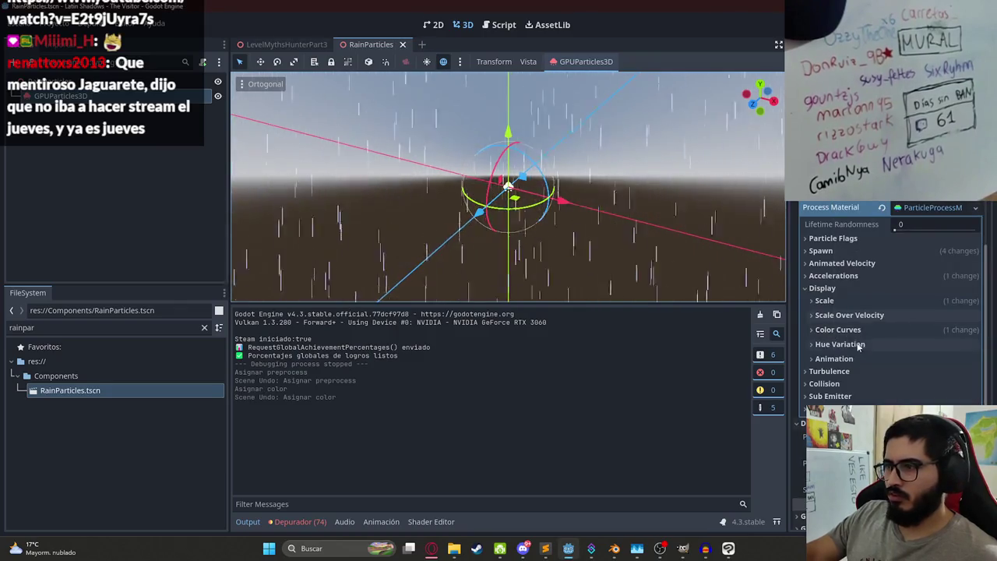
Step: Set the rain mesh material's albedo colour to a6c7ff1a, alpha 26
scroll(880, 293, "down", 10)
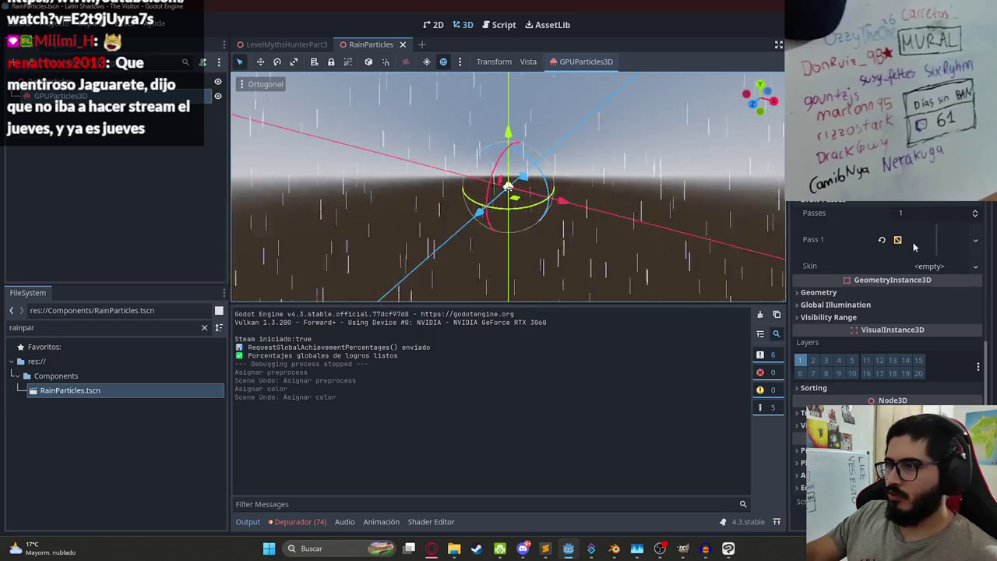
left_click(935, 313)
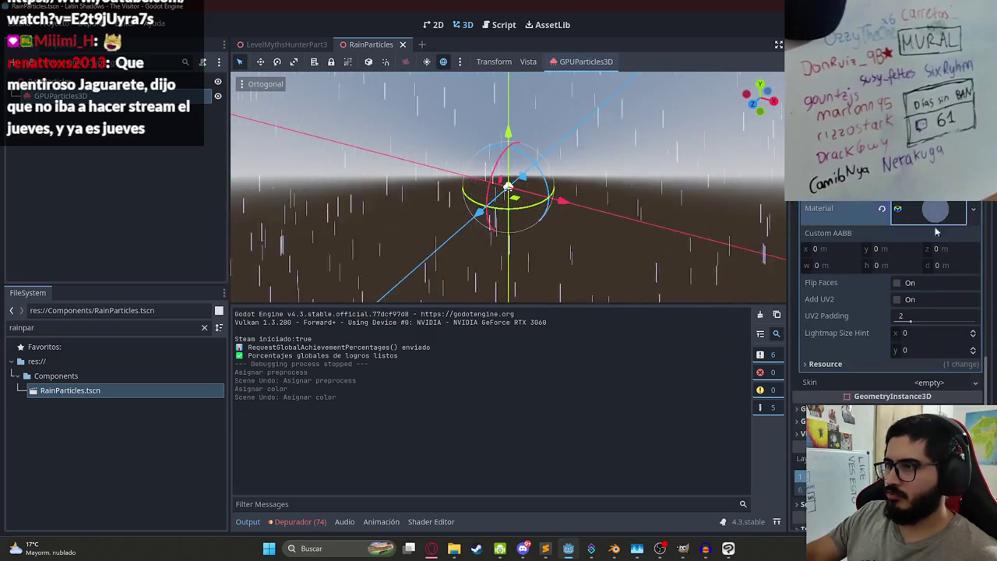
scroll(846, 277, "down", 5)
left_click(866, 238)
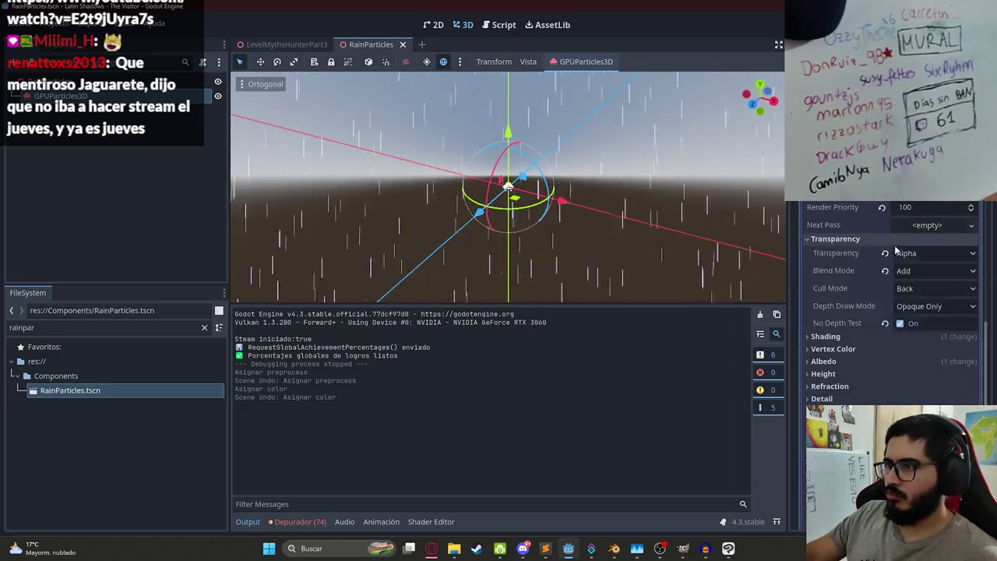
scroll(857, 241, "down", 3)
left_click(852, 232)
scroll(857, 257, "down", 3)
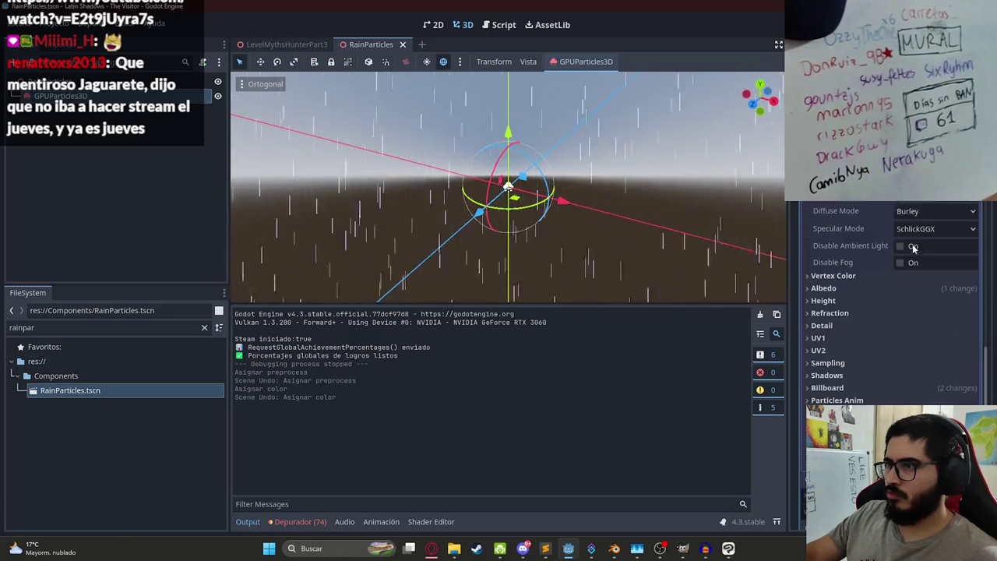
left_click(866, 290)
left_click(908, 304)
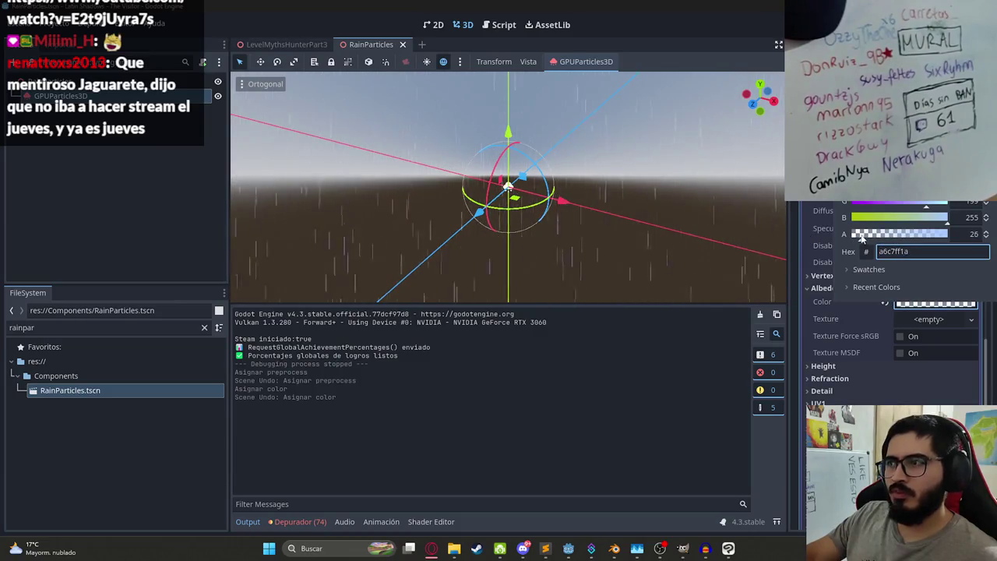
key("Escape")
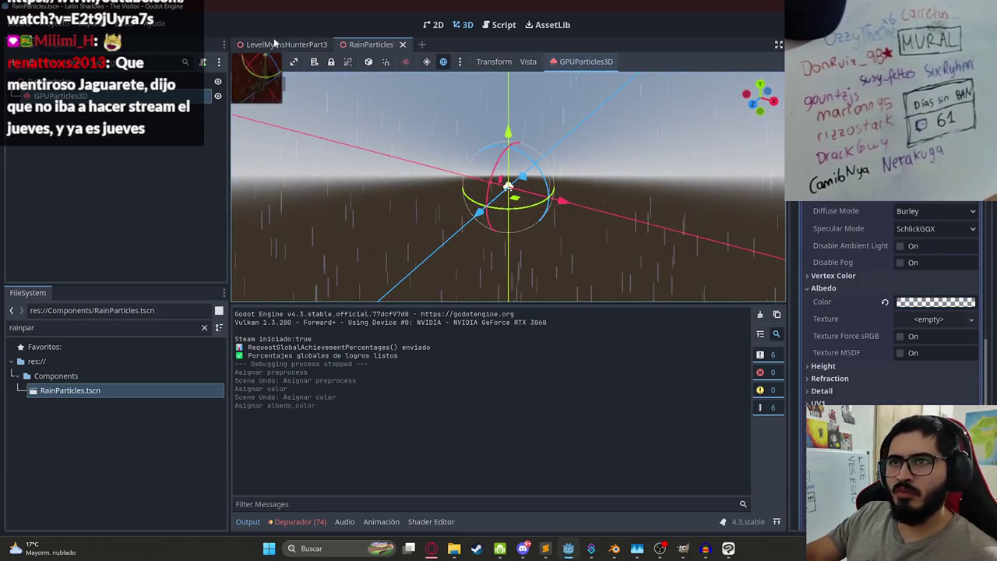
Step: Return to the LevelMythsHunterPart3 level and select its WorldEnvironment node
left_click(280, 45)
scroll(90, 162, "up", 3)
left_click(88, 146)
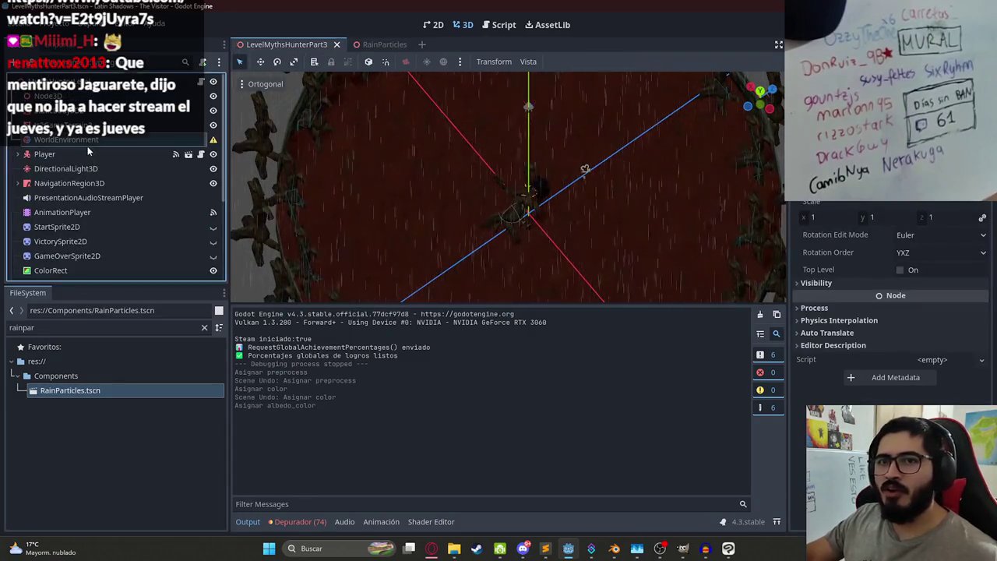
Step: Assign the sky Environment resource to WorldEnvironment and save the level
type("sky")
double_click(474, 258)
key("ctrl+s")
Step: Play-test the level scene, stop it with F8, and switch to the browser
right_click(286, 43)
left_click(345, 127)
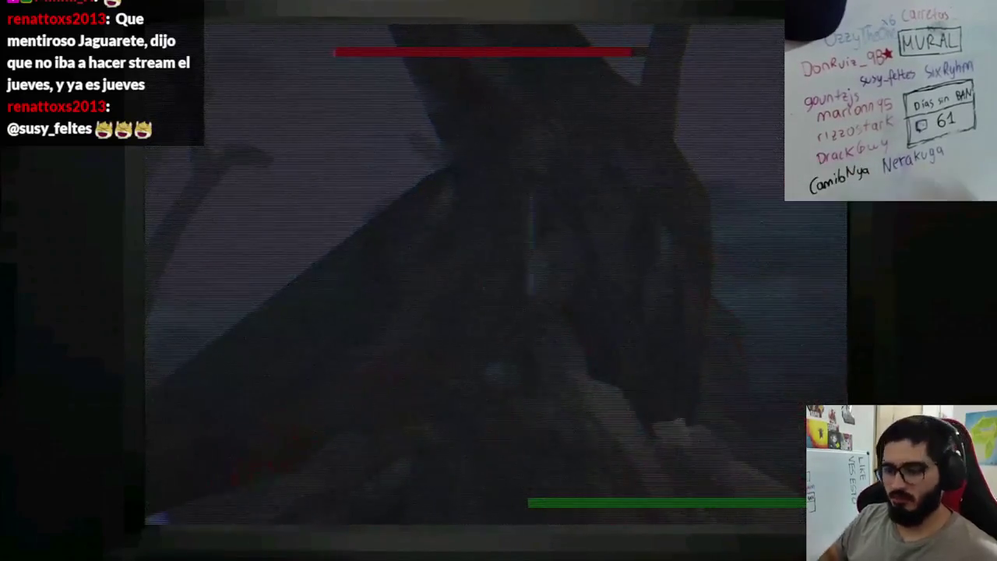
key("F8")
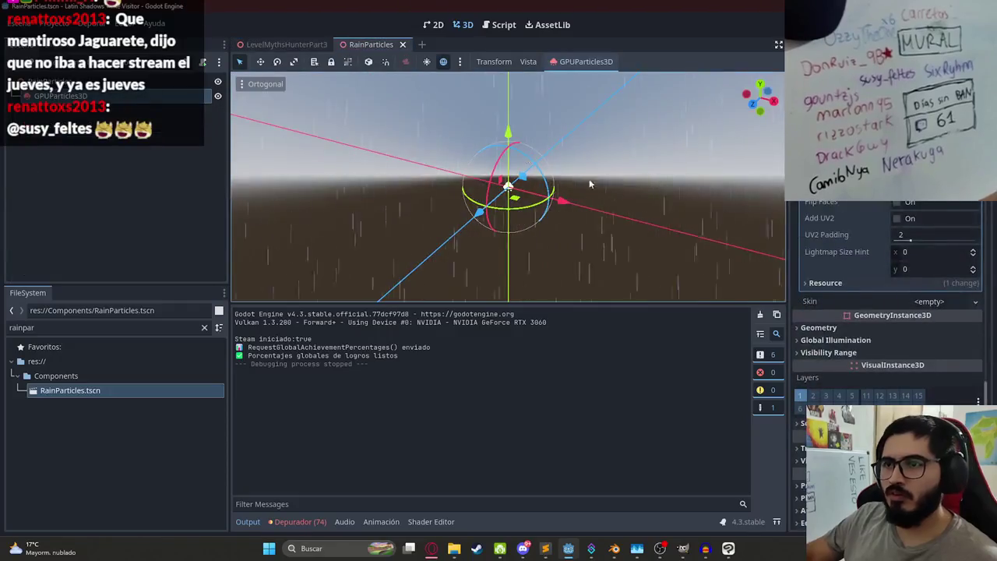
scroll(920, 327, "up", 5)
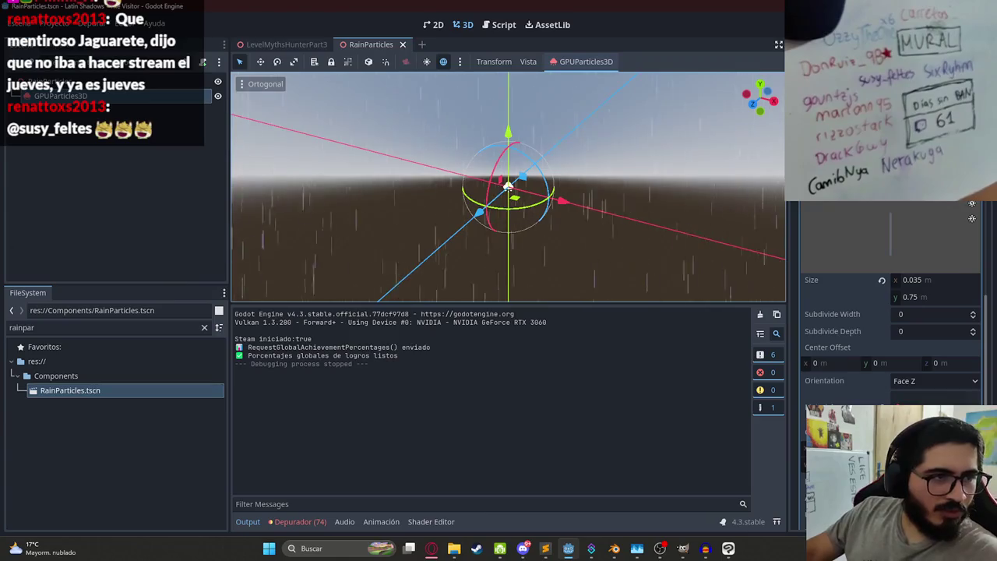
key("alt+Tab")
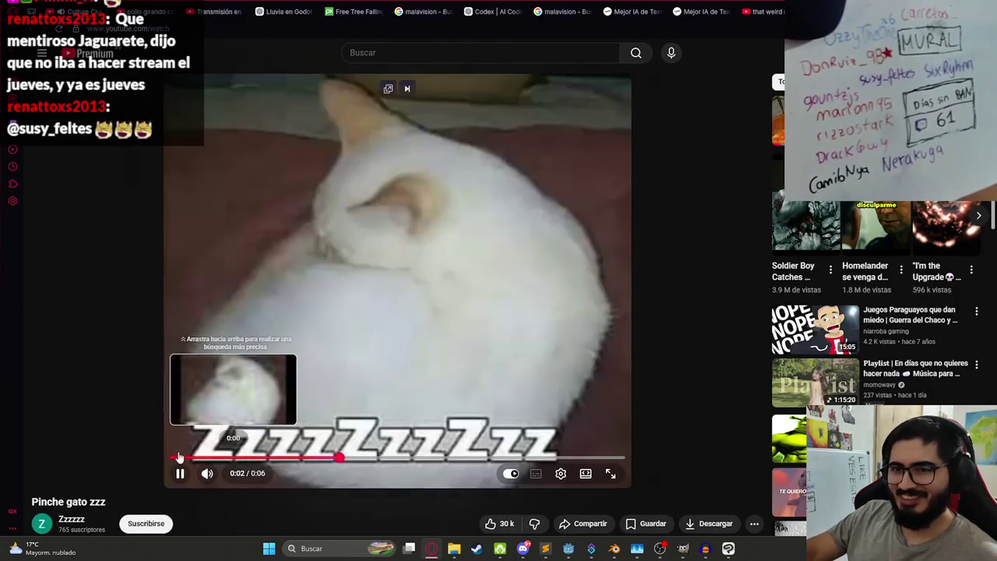
Step: Restart the sleeping-cat clip from the beginning, then pause it
left_click(179, 458)
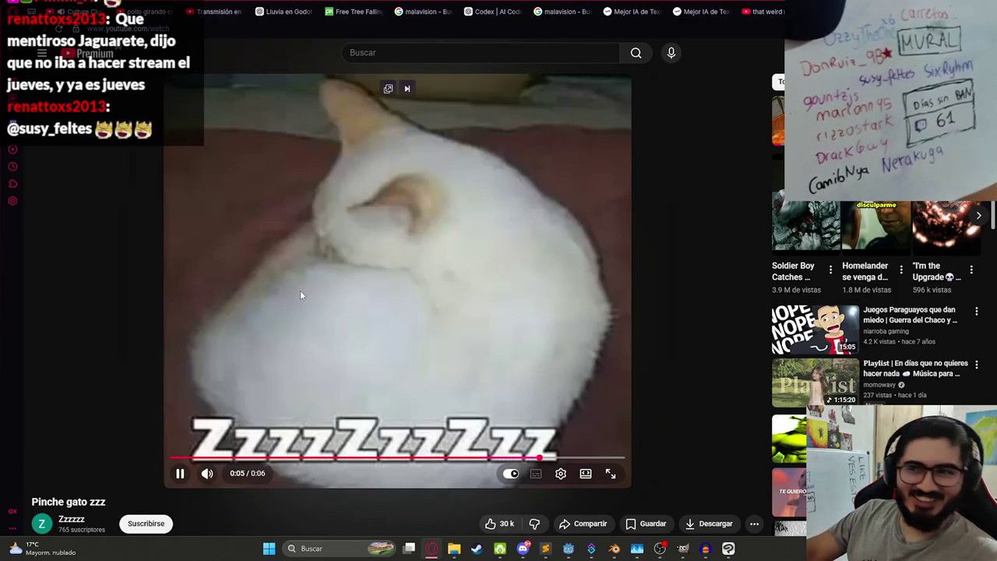
left_click(315, 306)
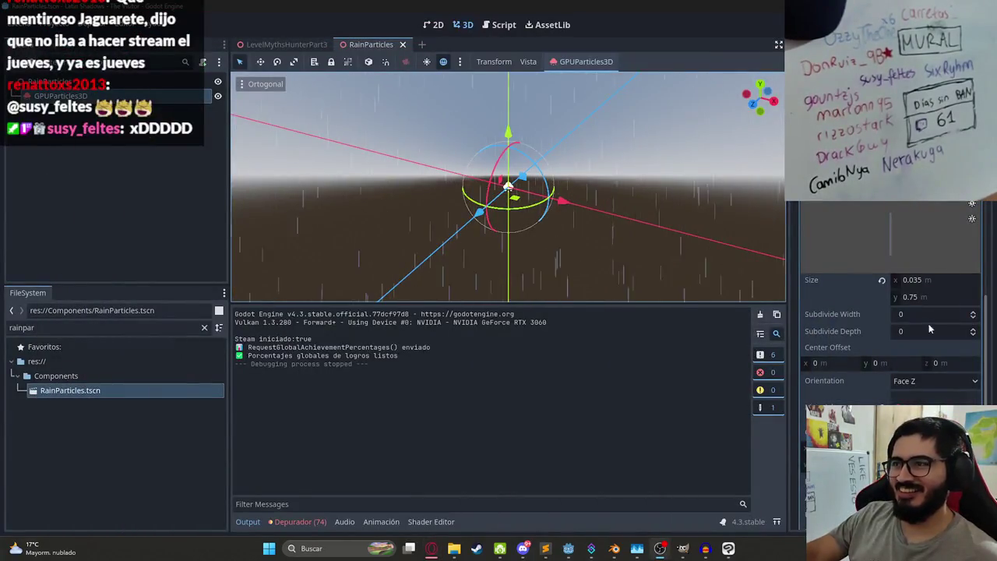
Step: Raise the rain material's albedo alpha to 51 (a6c7ff33) and save RainParticles
scroll(906, 218, "down", 3)
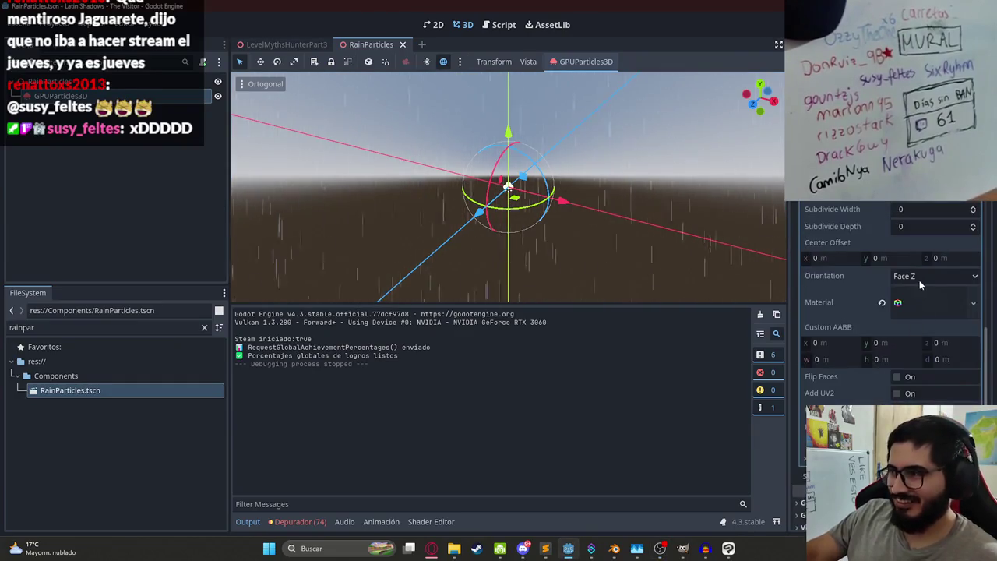
scroll(920, 280, "down", 3)
scroll(912, 310, "up", 5)
scroll(920, 265, "down", 2)
left_click(921, 298)
scroll(921, 298, "down", 6)
scroll(922, 397, "down", 3)
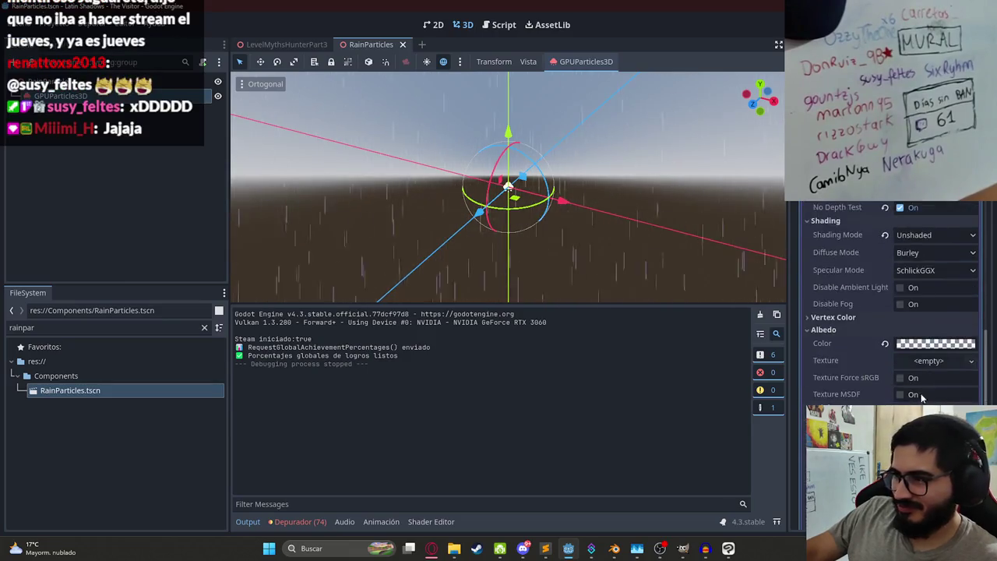
left_click(925, 344)
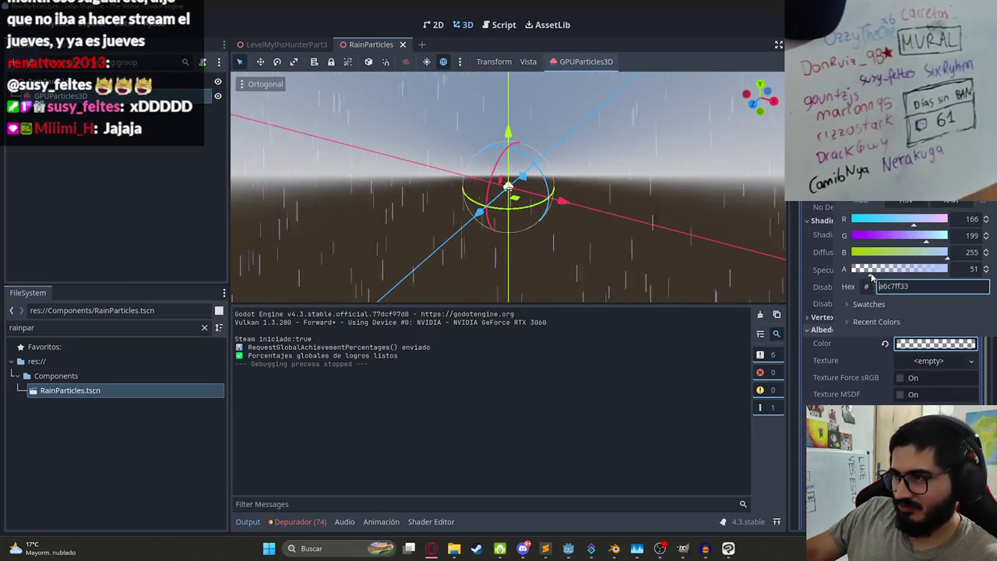
left_click(645, 376)
scroll(912, 258, "up", 10)
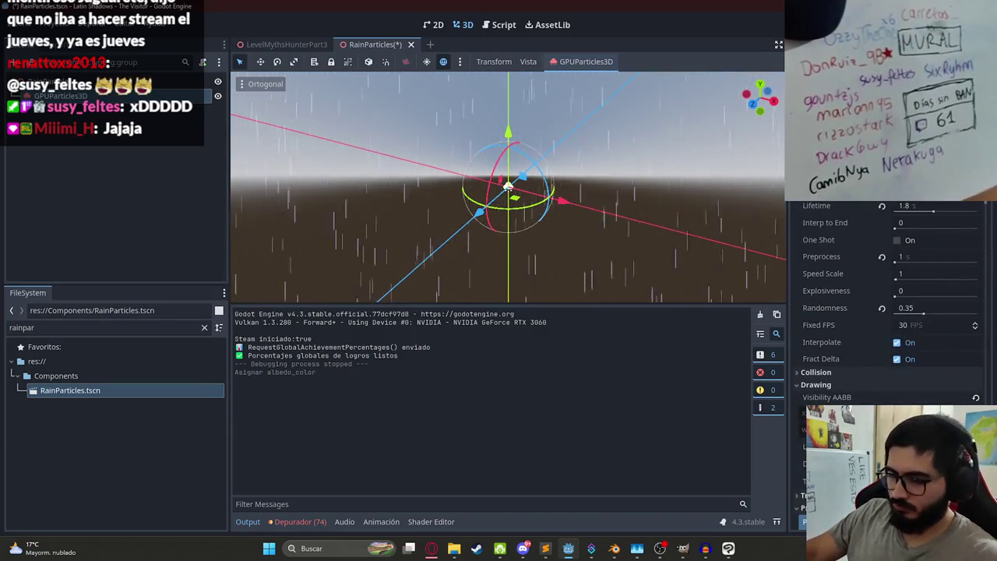
key("ctrl+s")
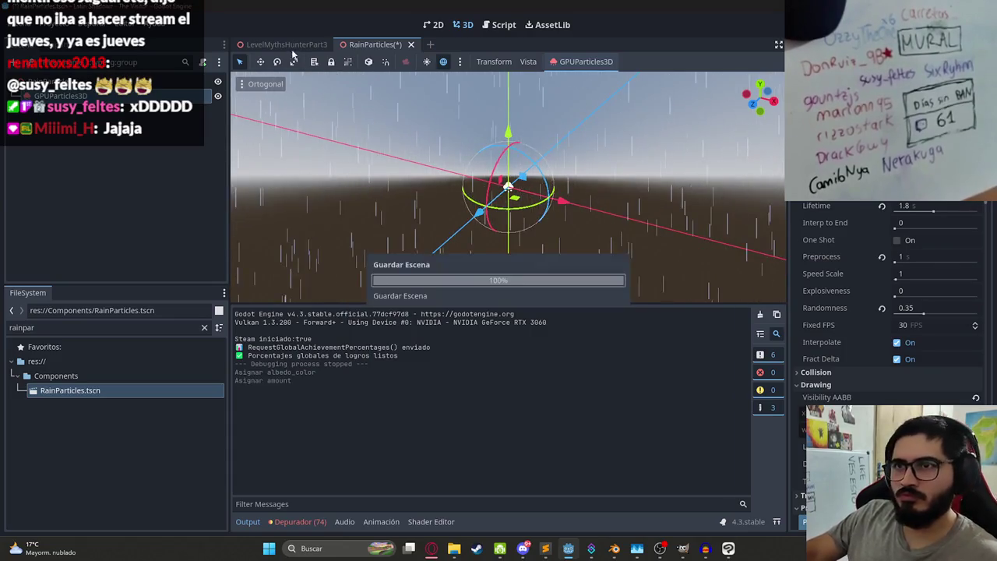
Step: Switch to LevelMythsHunterPart3 and run the scene to test it
left_click(282, 44)
right_click(282, 44)
left_click(326, 126)
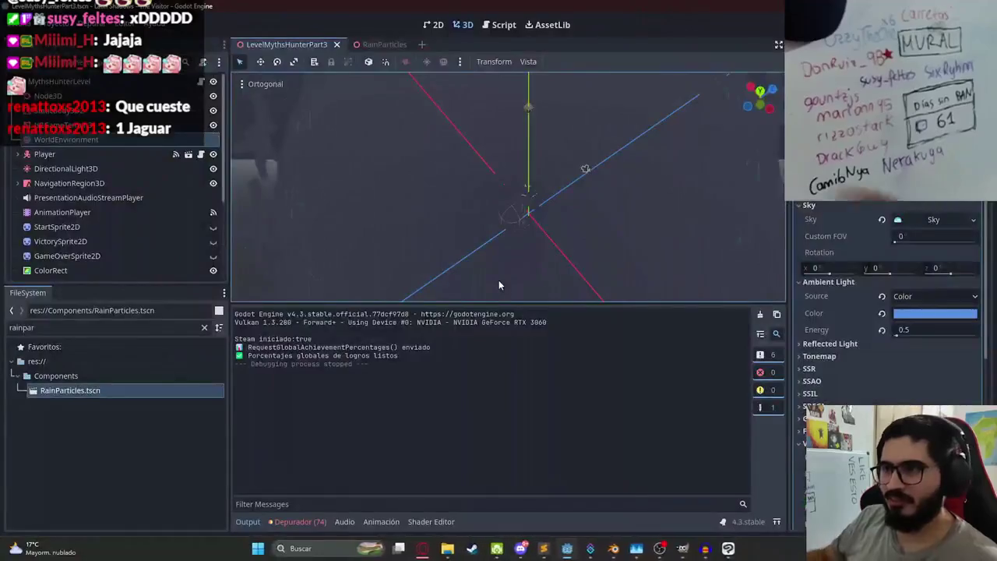
Step: Switch to RainParticles and expand the process material's Accelerations section
left_click(383, 45)
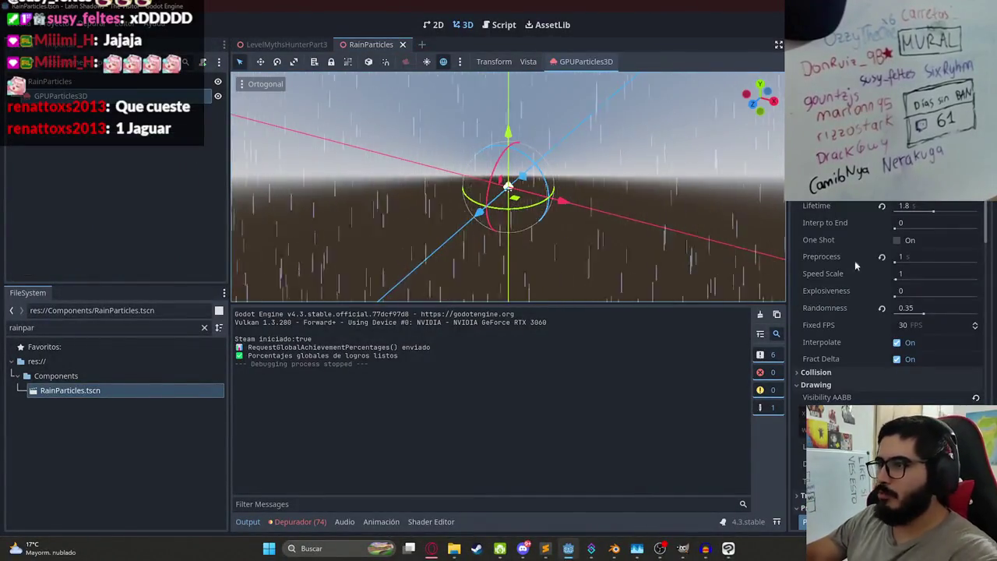
scroll(844, 377, "down", 2)
scroll(844, 377, "down", 5)
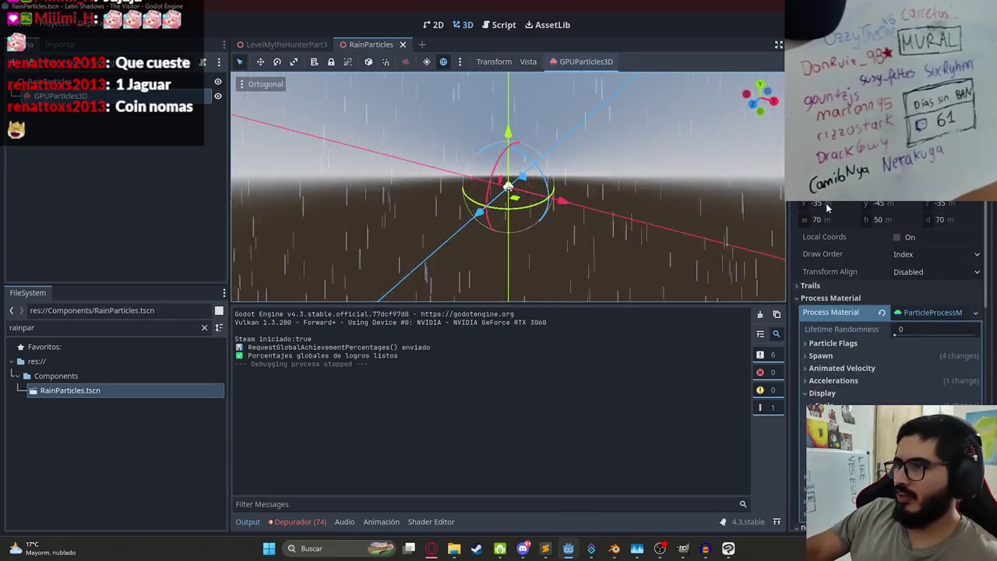
scroll(853, 300, "down", 3)
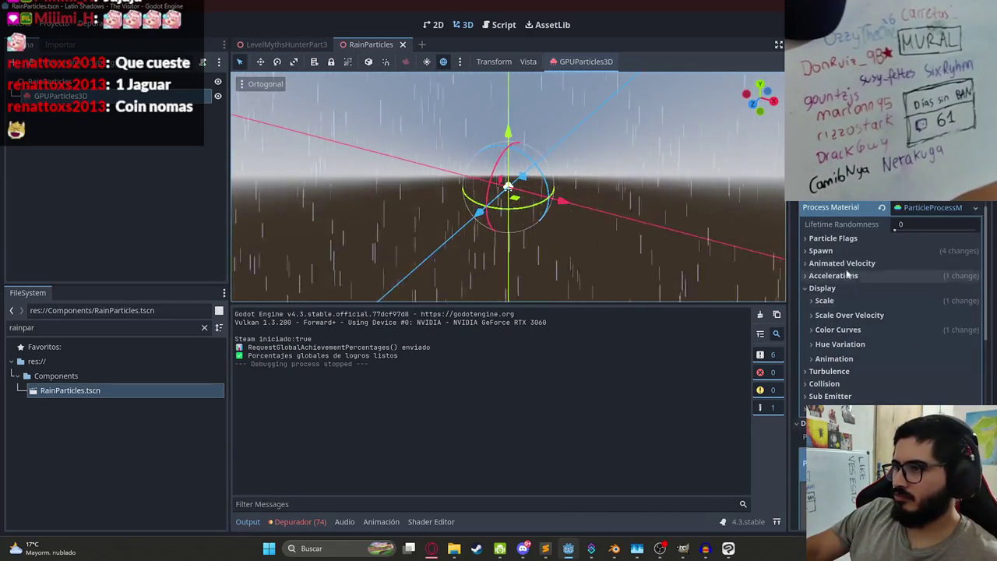
left_click(845, 275)
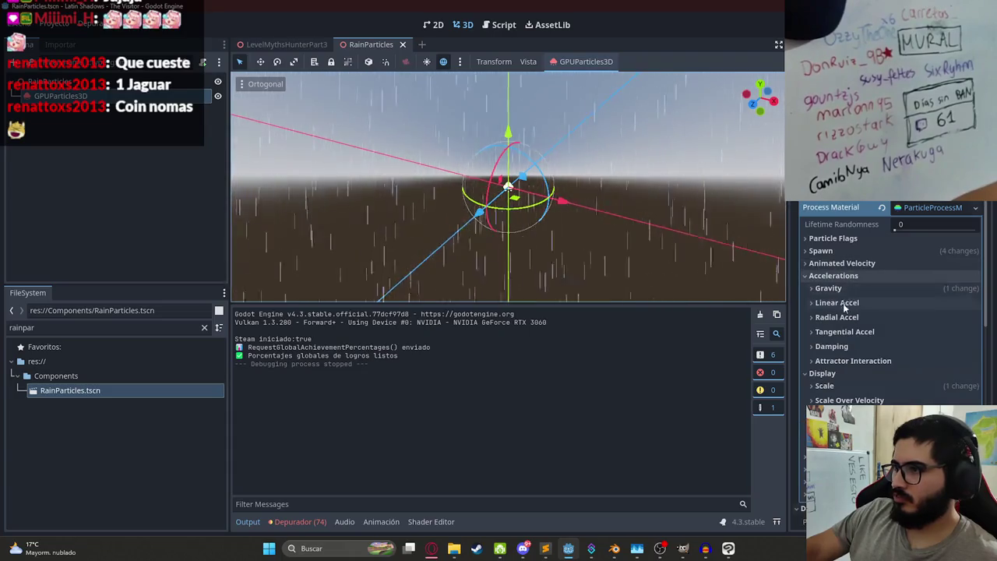
left_click(873, 287)
scroll(857, 282, "down", 3)
left_click_drag(836, 211, 838, 212)
key("ctrl+z")
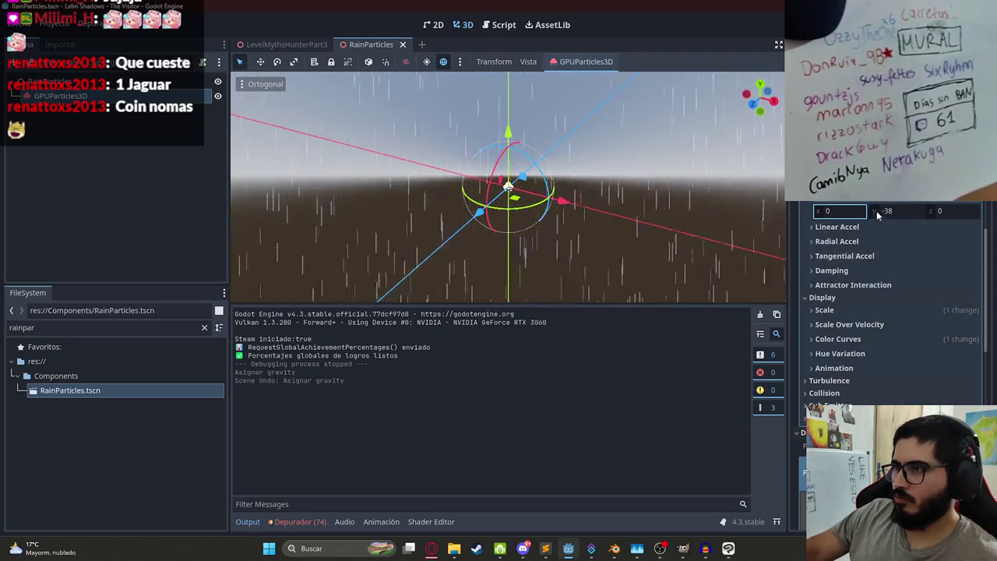
scroll(867, 248, "up", 5)
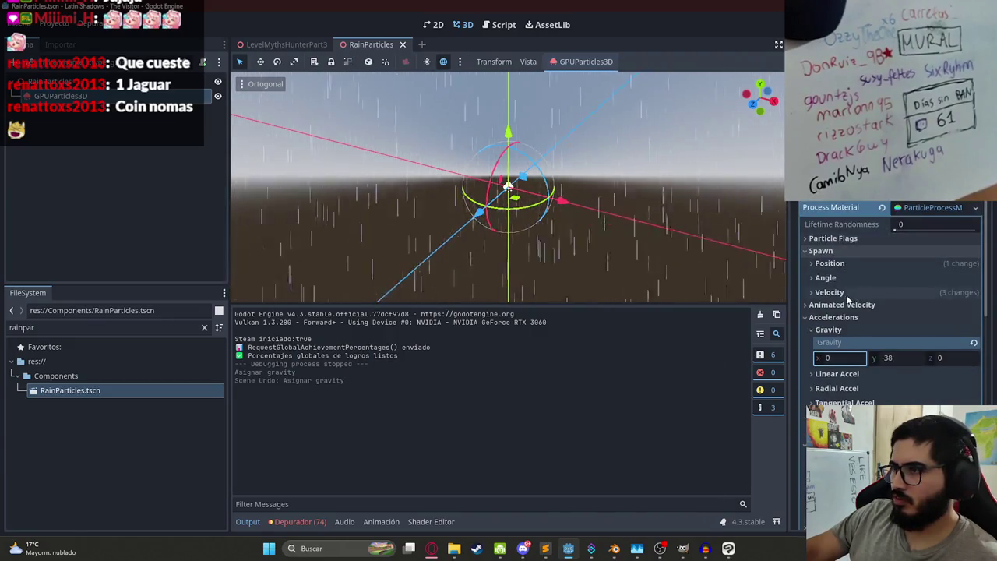
left_click(829, 293)
scroll(885, 380, "down", 3)
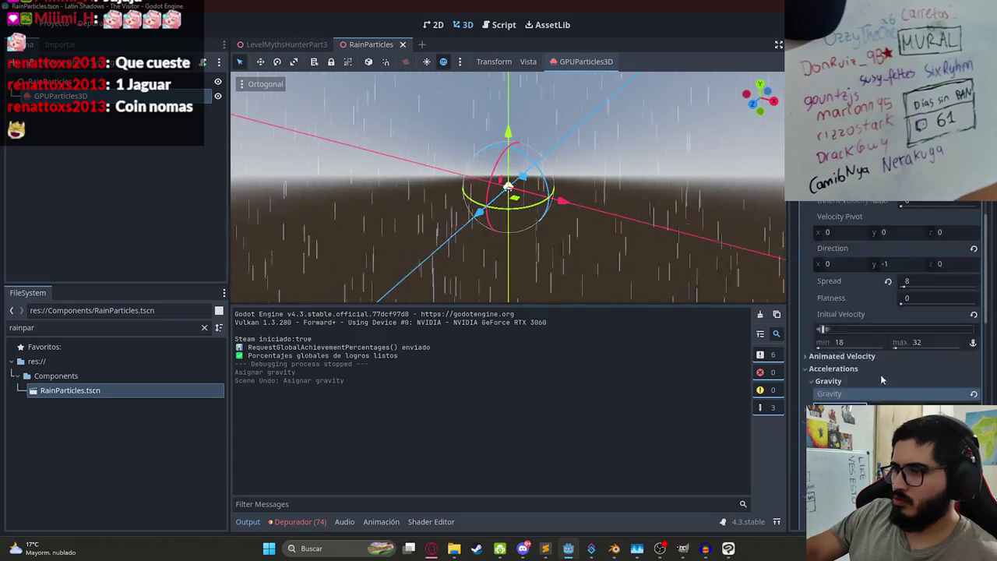
left_click_drag(905, 287, 927, 286)
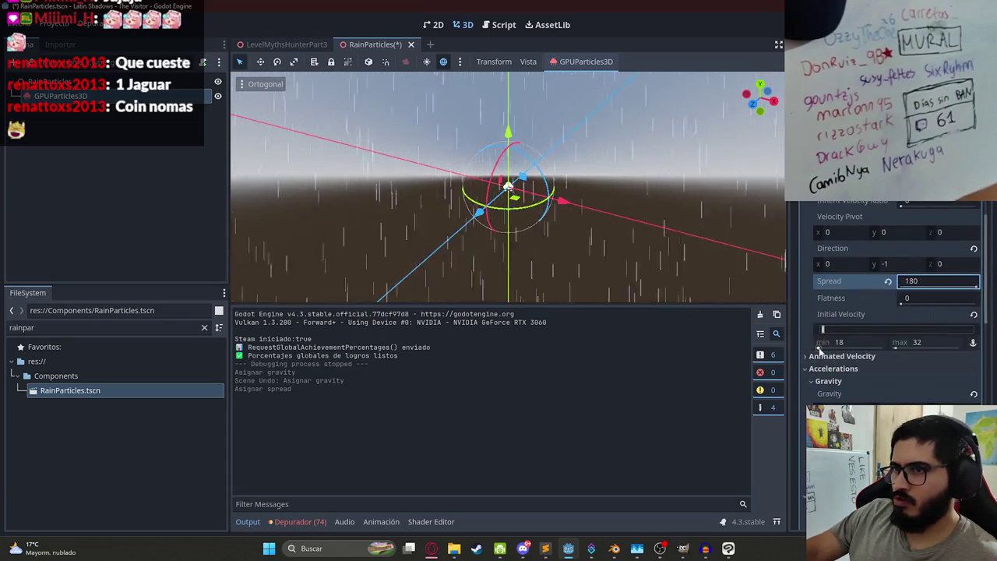
key("ctrl+z")
scroll(939, 325, "down", 5)
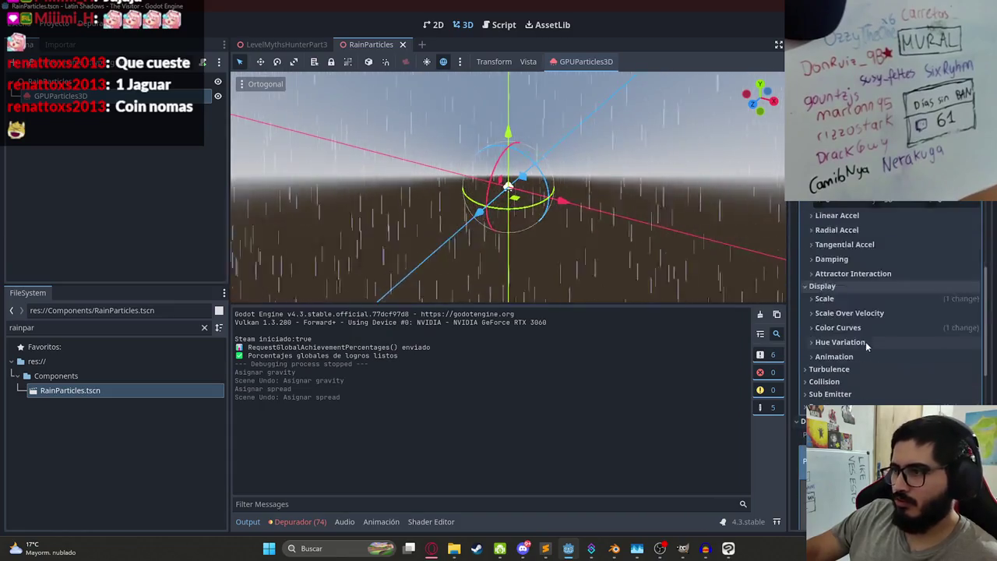
left_click(847, 328)
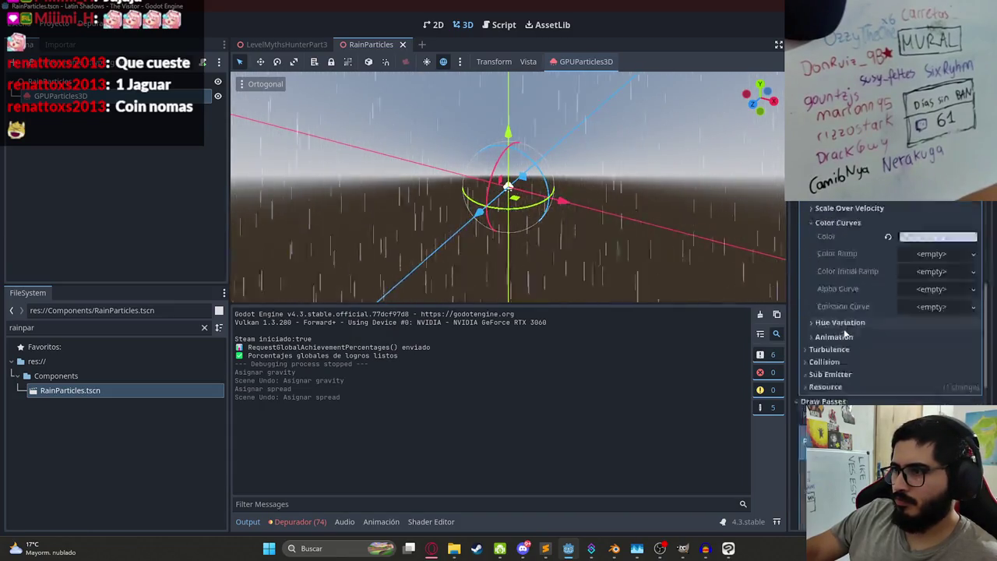
scroll(850, 335, "down", 10)
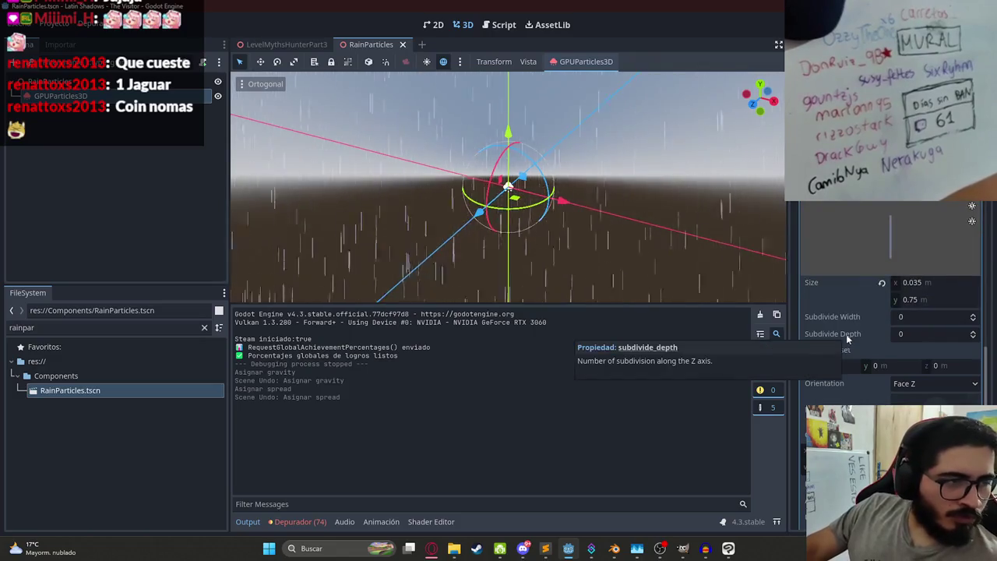
scroll(928, 309, "down", 2)
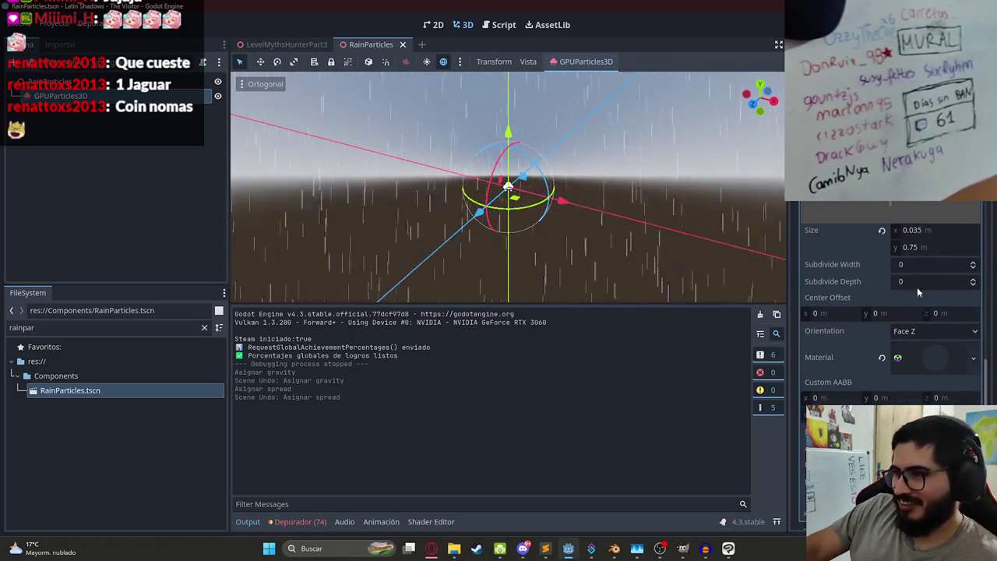
left_click_drag(908, 238, 958, 237)
key("ctrl+z")
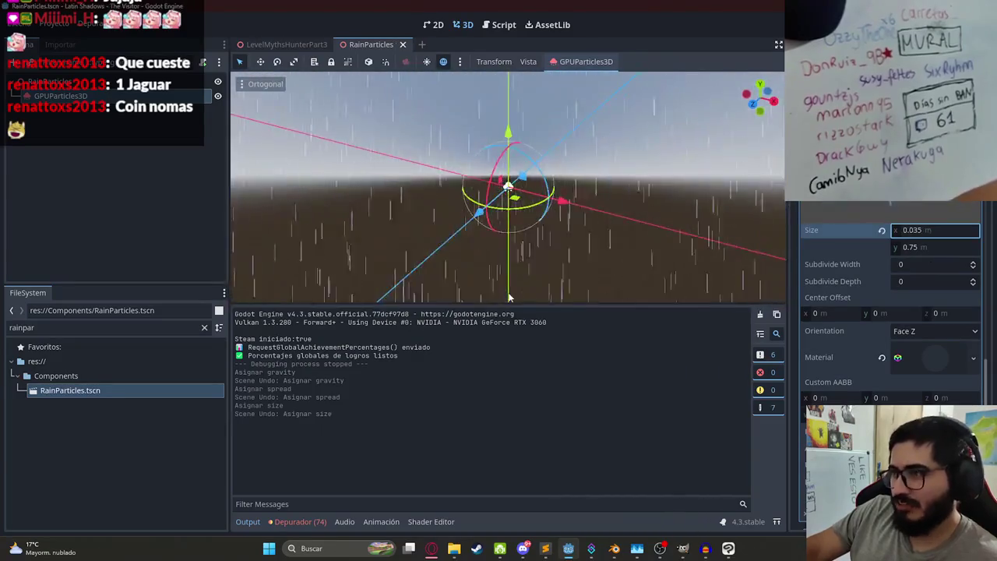
scroll(896, 334, "down", 4)
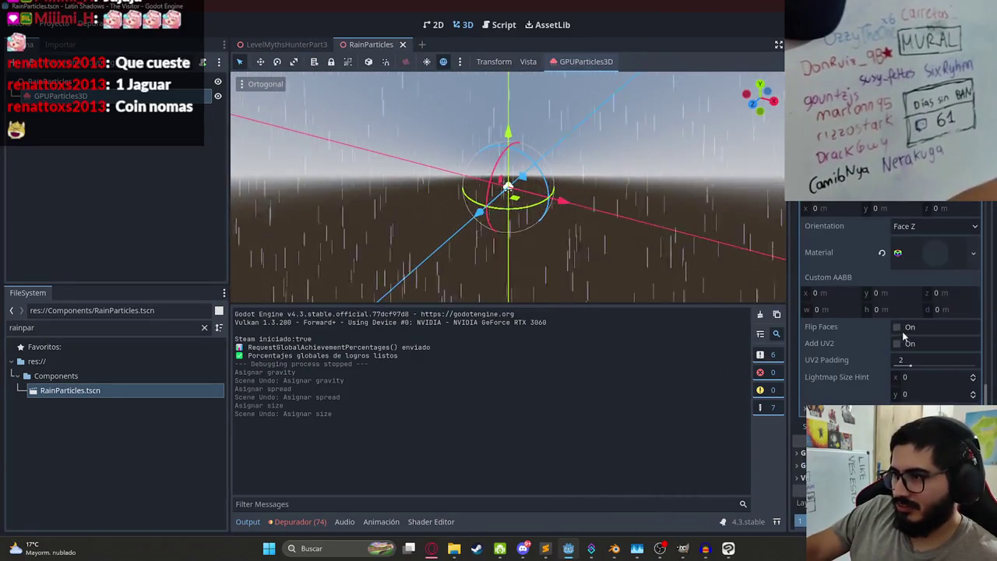
left_click(920, 263)
scroll(918, 318, "down", 15)
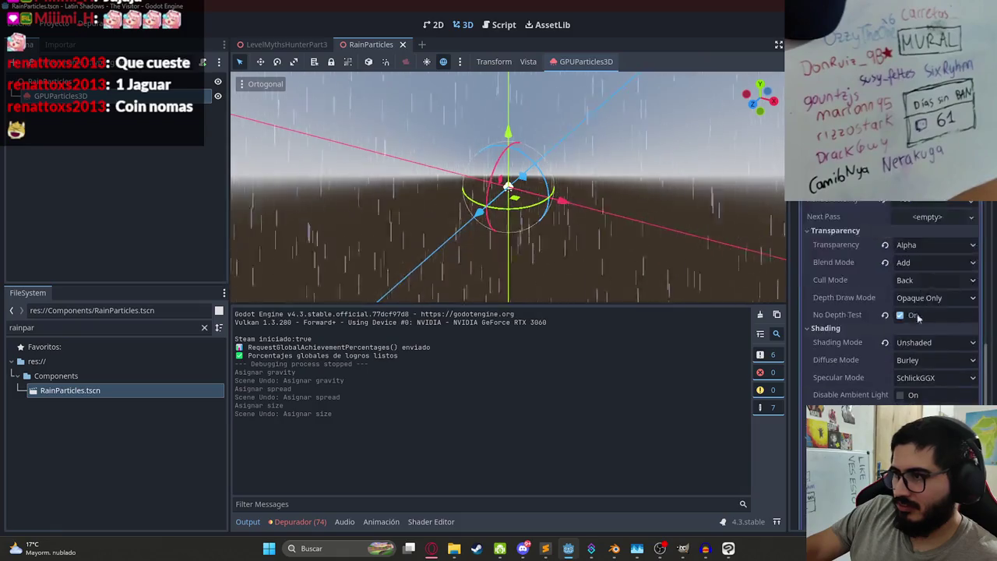
scroll(910, 304, "down", 3)
scroll(896, 296, "up", 5)
scroll(868, 359, "down", 5)
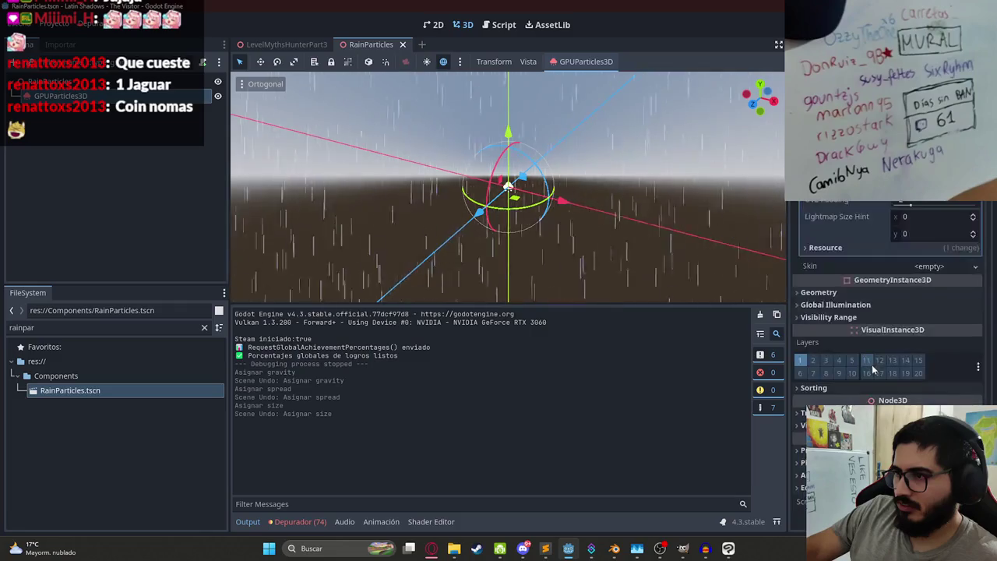
scroll(917, 347, "up", 20)
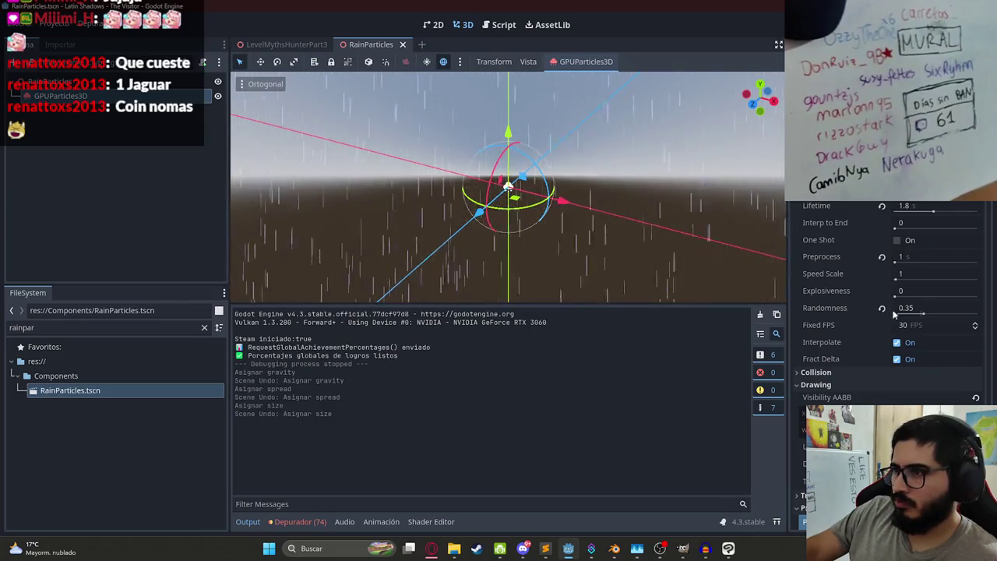
Step: Set the particle Randomness to 1 and save the RainParticles scene
left_click(927, 307)
type("1")
key("Return")
key("ctrl+z")
left_click(921, 313)
type("1")
key("Return")
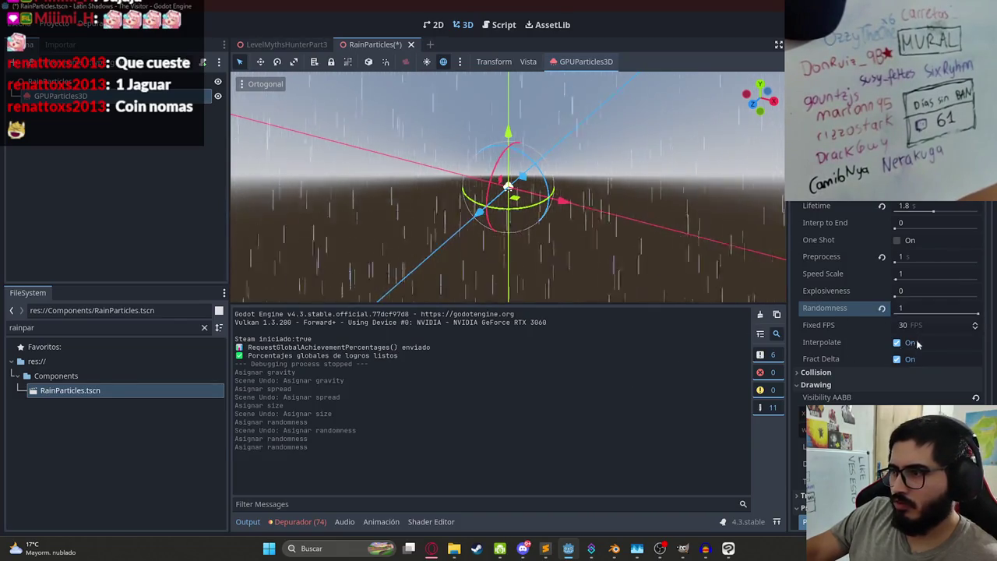
key("ctrl+s")
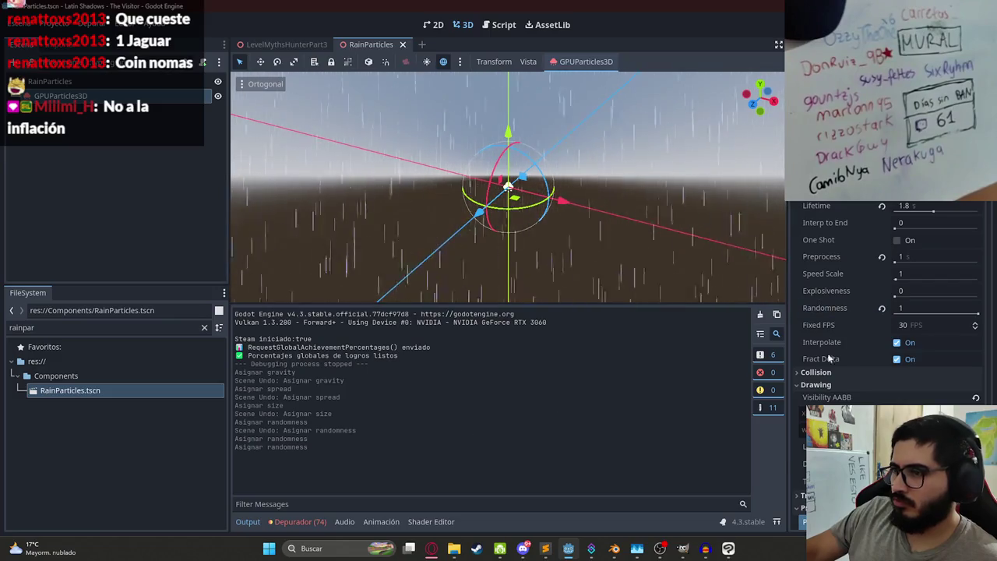
Step: Try Visibility AABB Y values of -1 and -55, undo both, then return to the main level
scroll(891, 349, "down", 4)
left_click(871, 256)
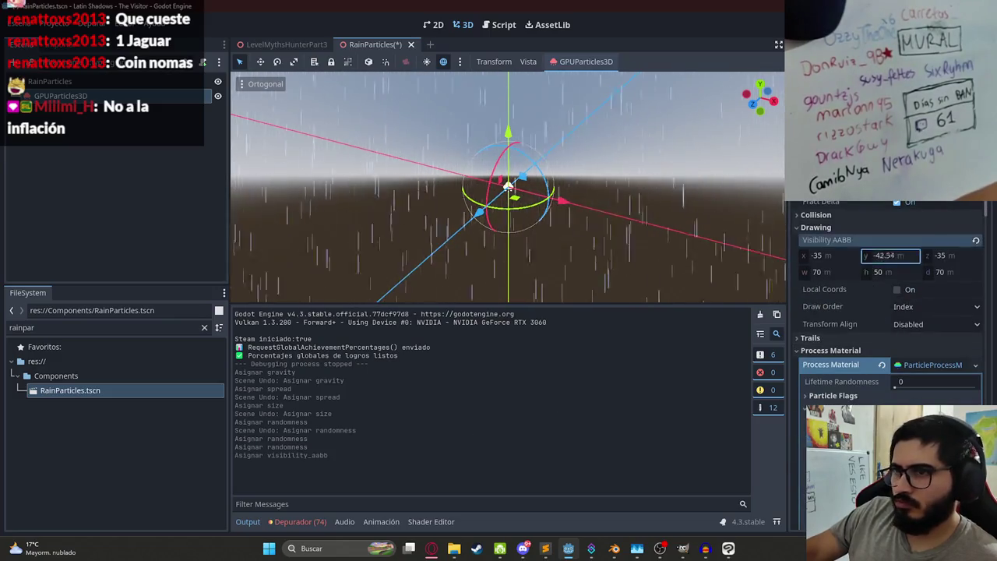
left_click(913, 261)
type("-1")
key("Return")
key("ctrl+z")
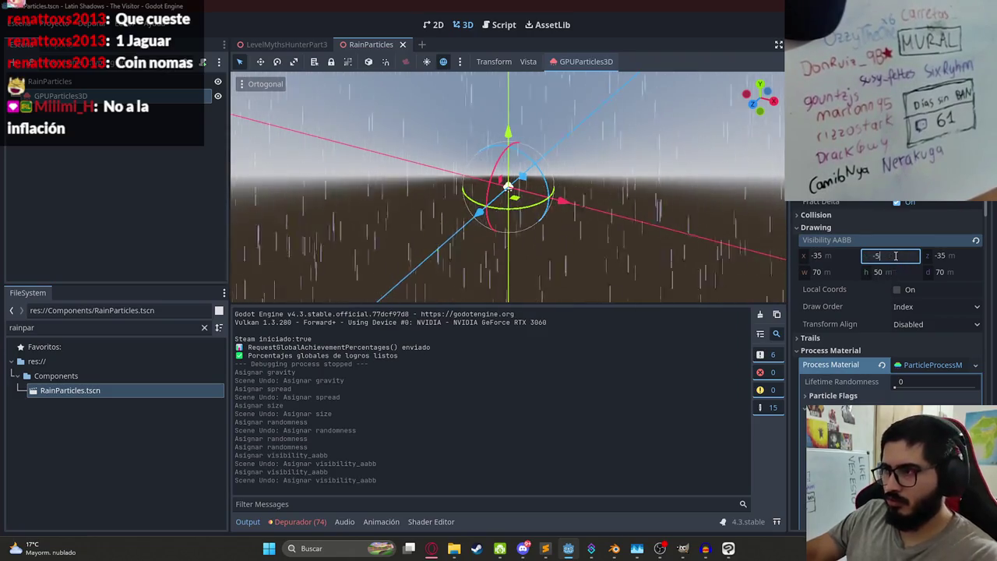
left_click_drag(896, 260, 873, 261)
key("ctrl+z")
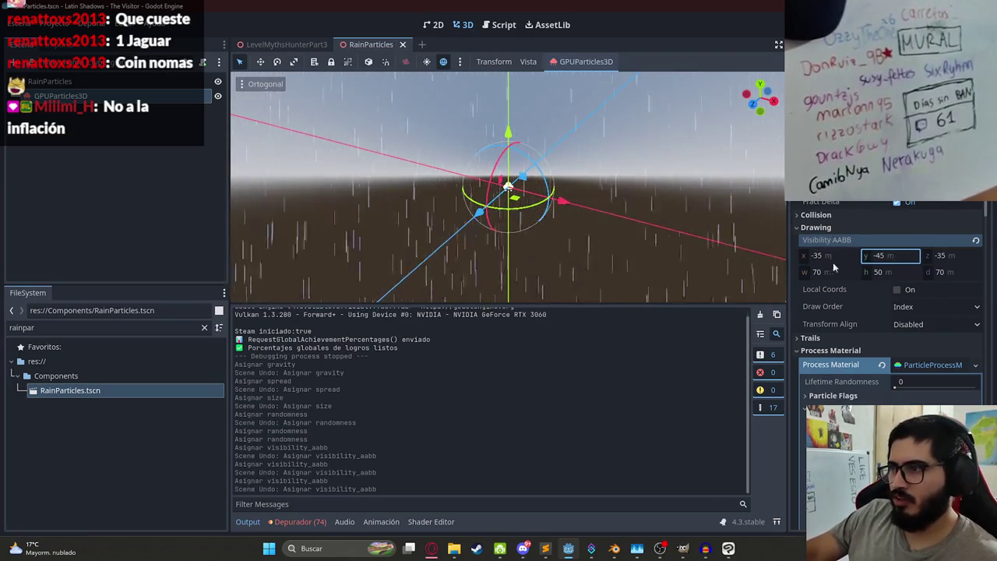
scroll(900, 298, "down", 3)
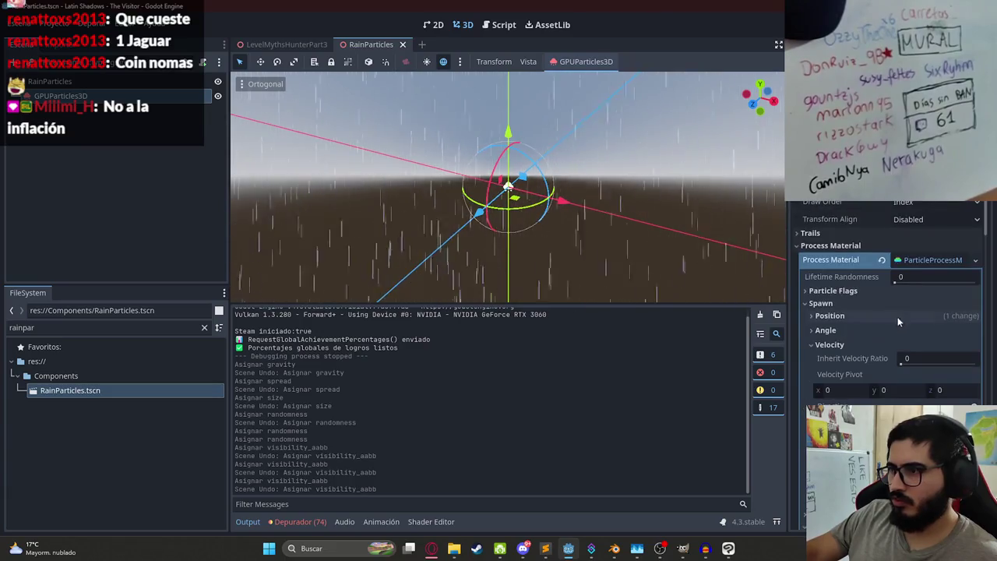
left_click(823, 234)
scroll(865, 299, "down", 3)
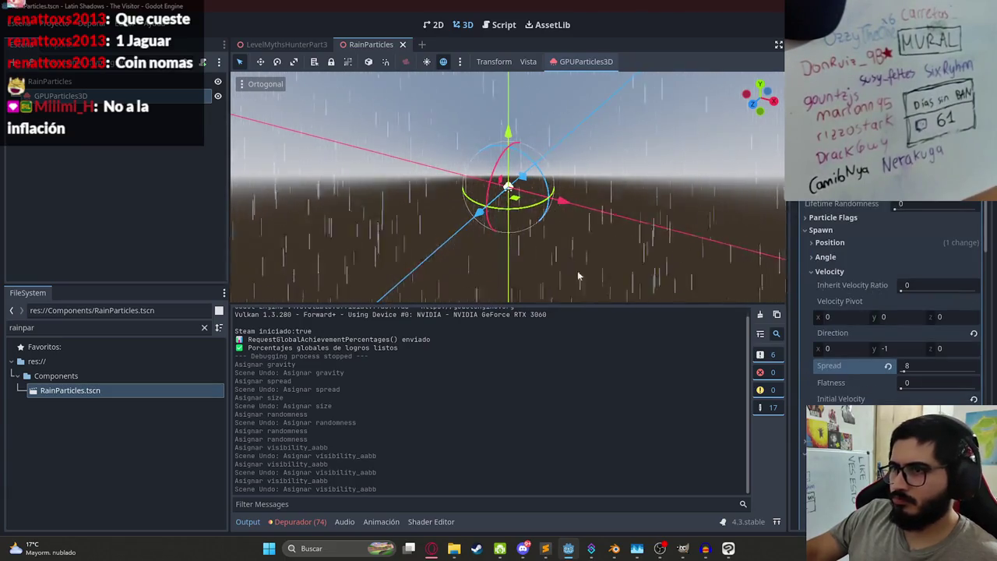
left_click(262, 46)
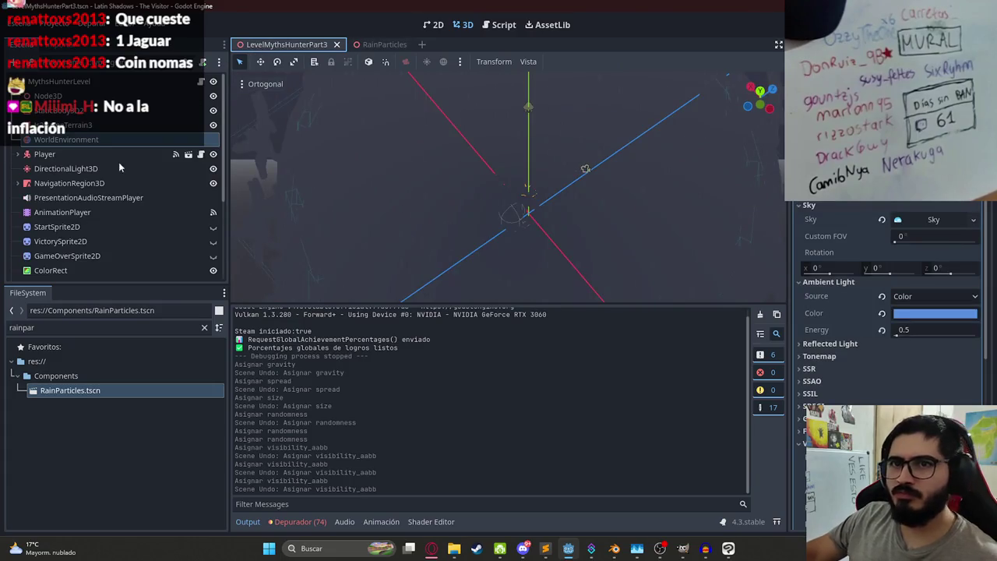
Step: Select the RainParticles node in the level and open its scene for editing
scroll(64, 228, "down", 5)
left_click(55, 272)
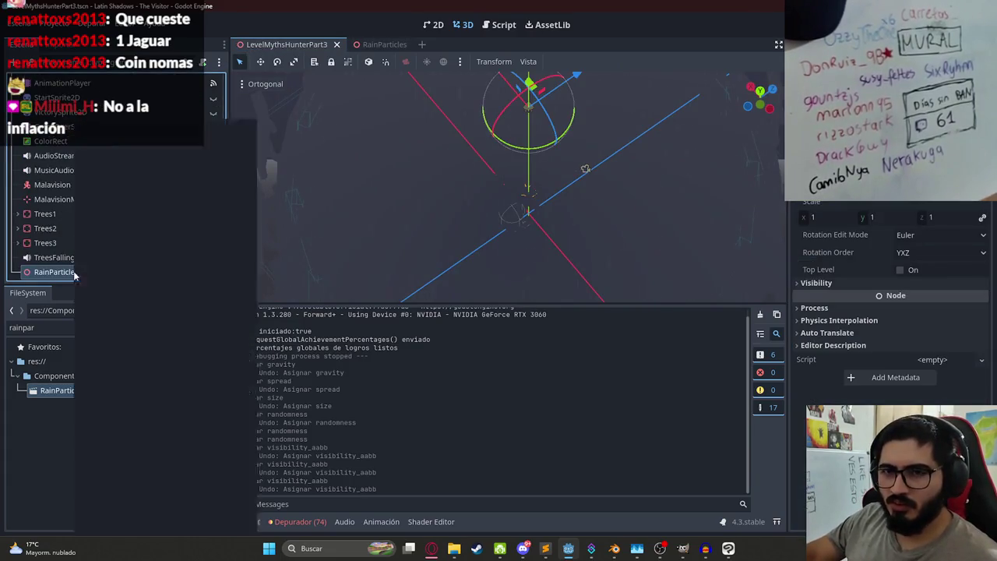
right_click(74, 275)
key("Escape")
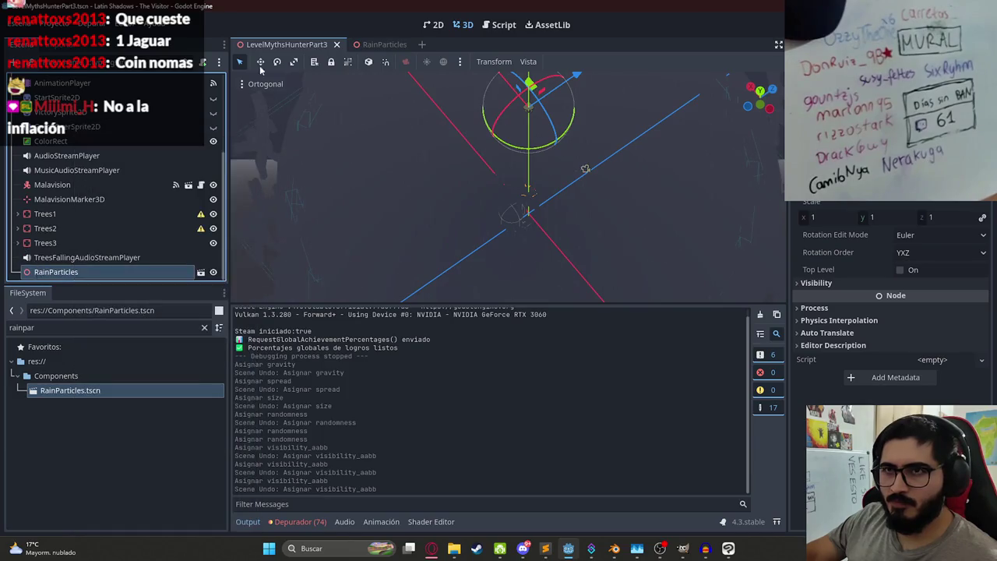
left_click(374, 44)
Step: Attach a new rain_particles.gd script to the rain particles in the scripts folder
left_click(218, 63)
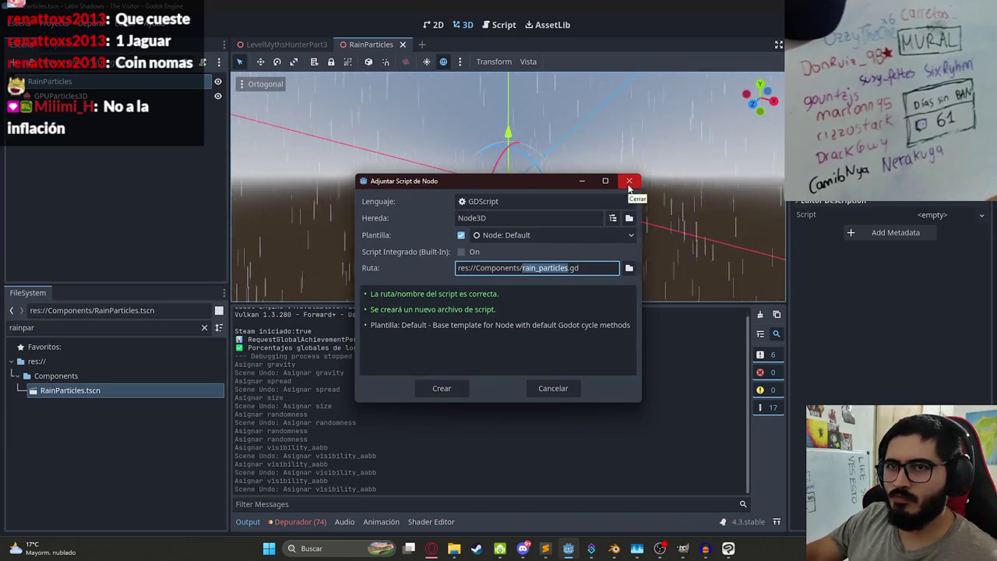
left_click(629, 267)
left_click(263, 111)
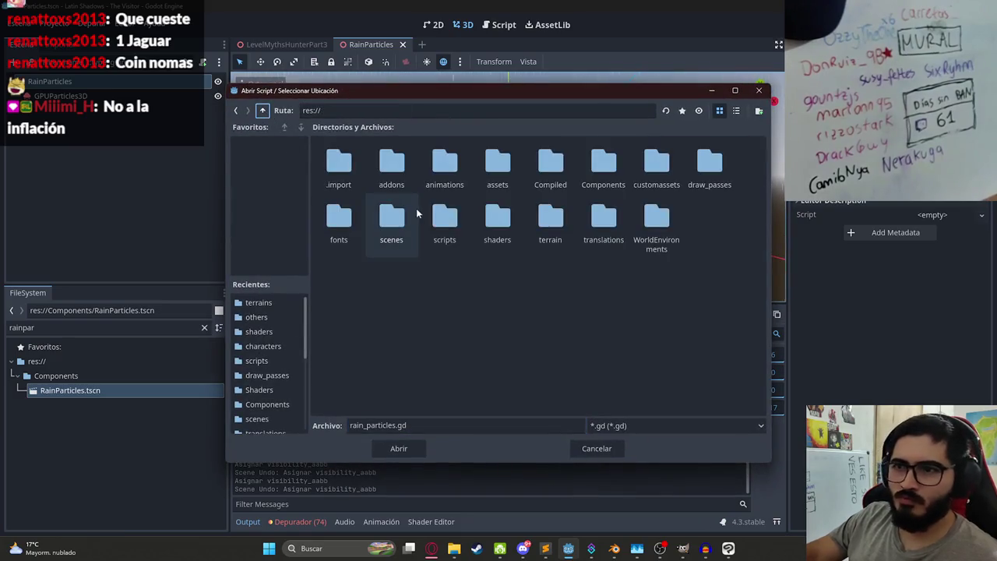
double_click(445, 222)
left_click(403, 452)
left_click(441, 388)
Step: Add func emit() setting $GPUParticles3D.emitting = true and save the script
left_click(467, 221)
key("Return")
type("func emit():")
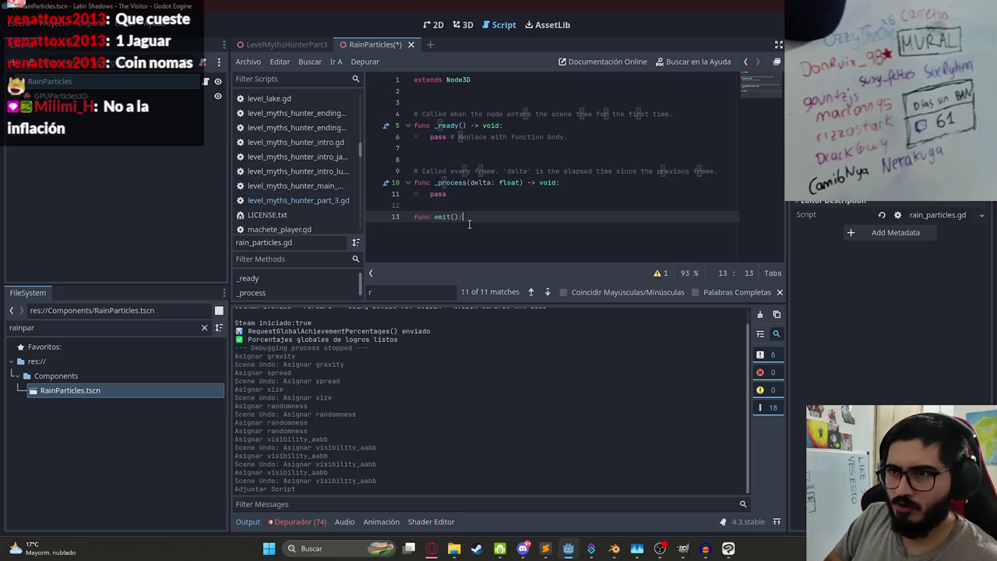
key("Return")
type("$GP")
key("Return")
type(".emit")
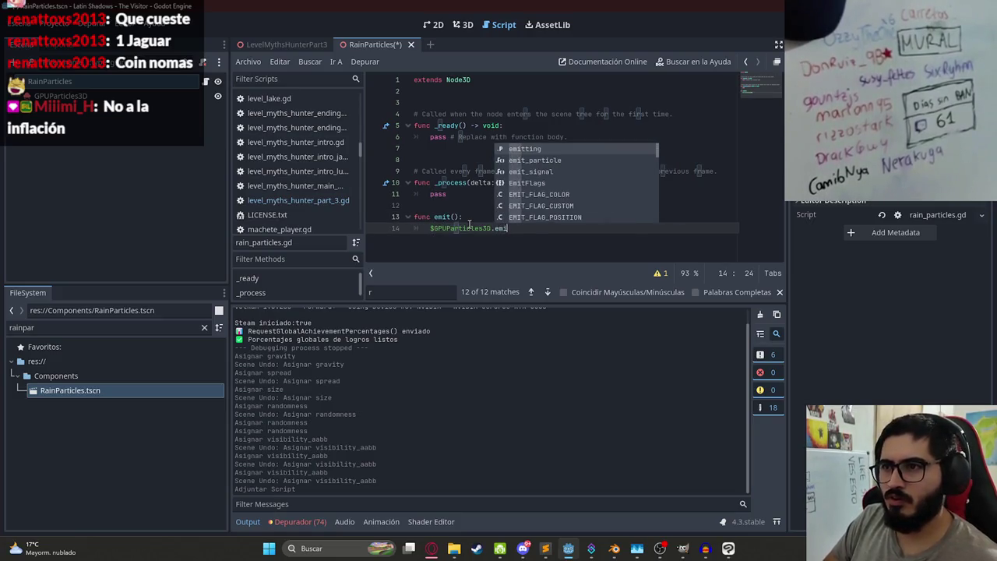
key("Return")
type("rue")
key("ctrl+s")
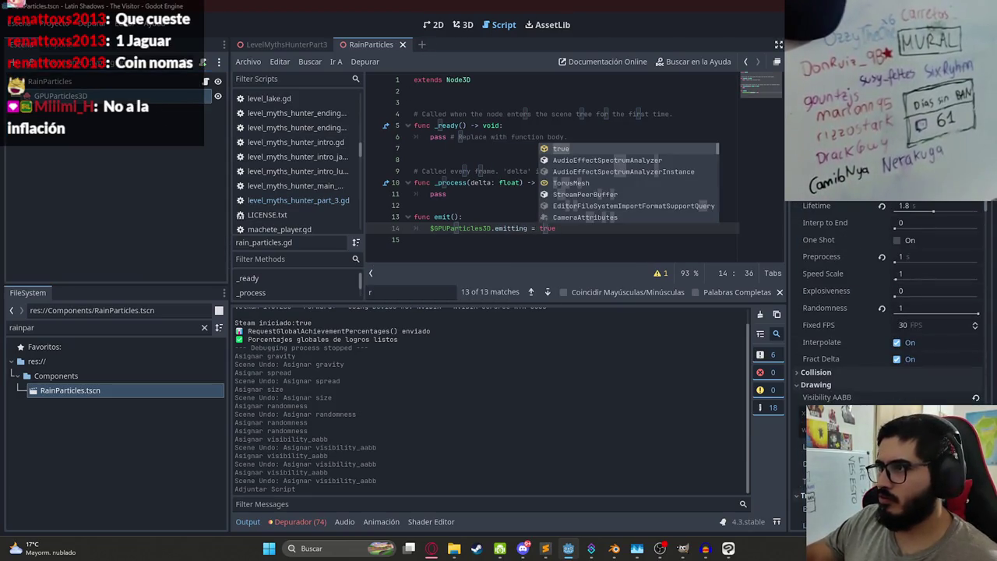
Step: Switch to the LevelMythsHunterPart3 script and place the caret on blank line 56
left_click(448, 216)
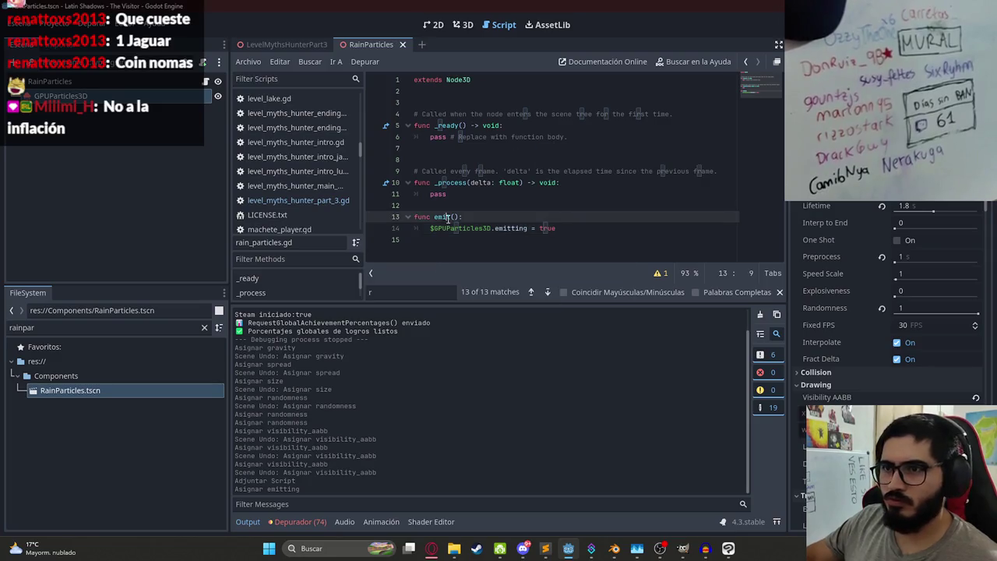
left_click(300, 44)
left_click(485, 159)
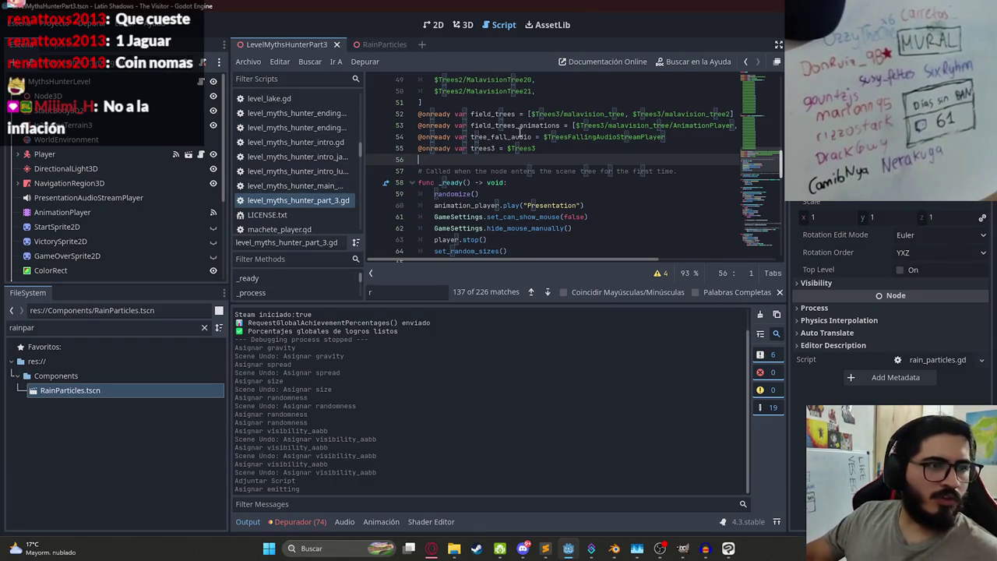
Step: Find 'second_phase' in the level script and open a new line in its handler
key("ctrl+f")
type("second_phase")
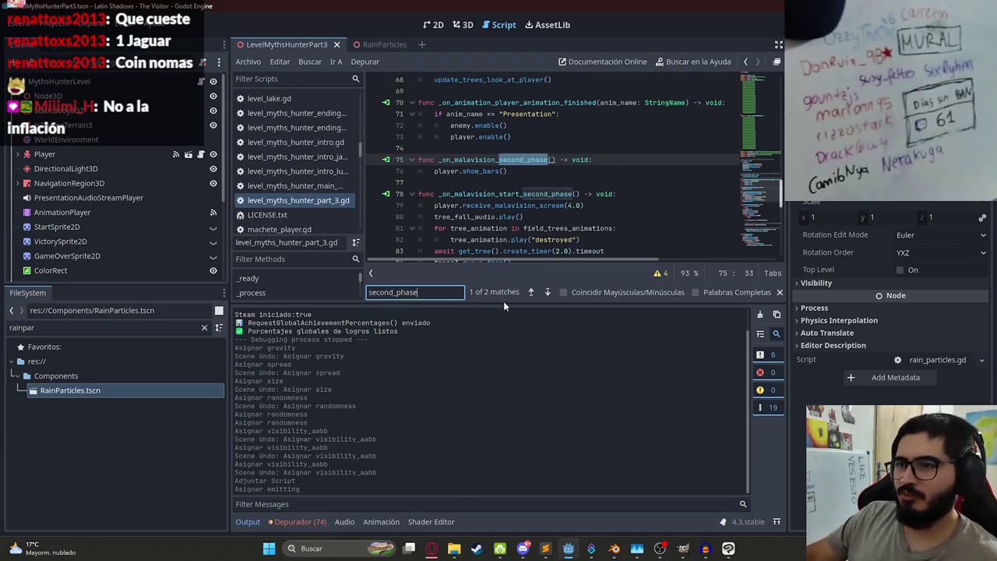
left_click_drag(500, 304, 502, 384)
left_click(573, 227)
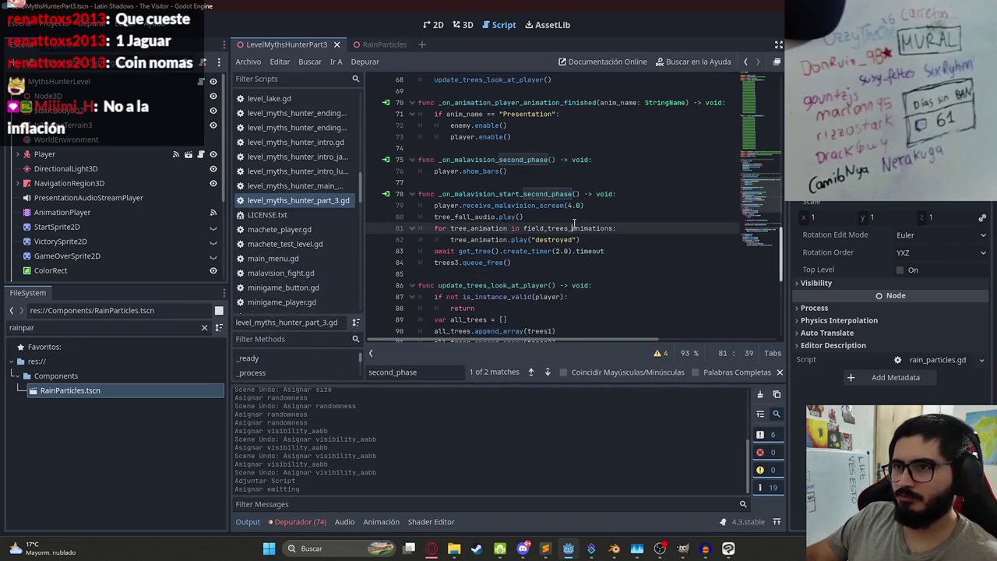
left_click_drag(526, 216, 523, 227)
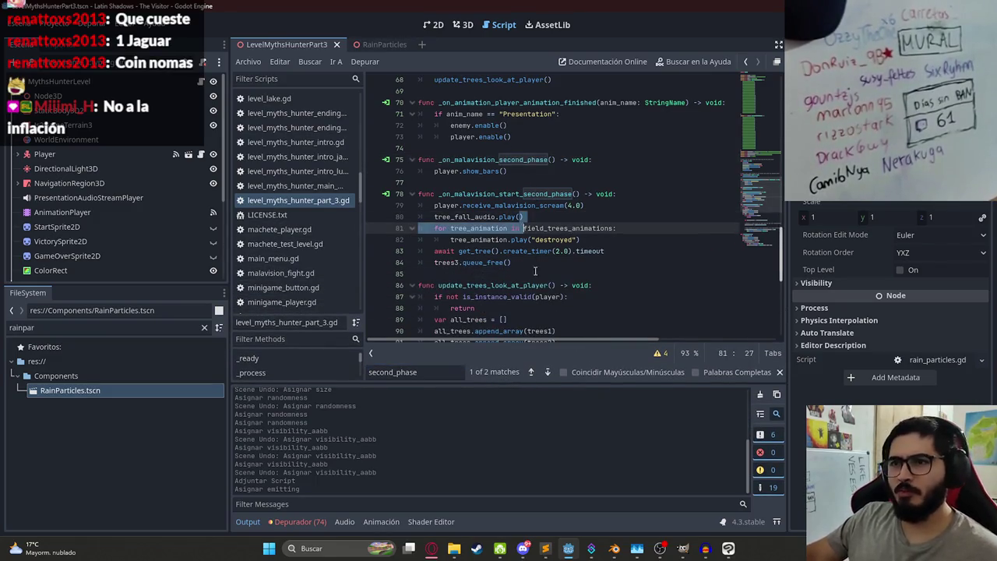
left_click(439, 373)
key("Return")
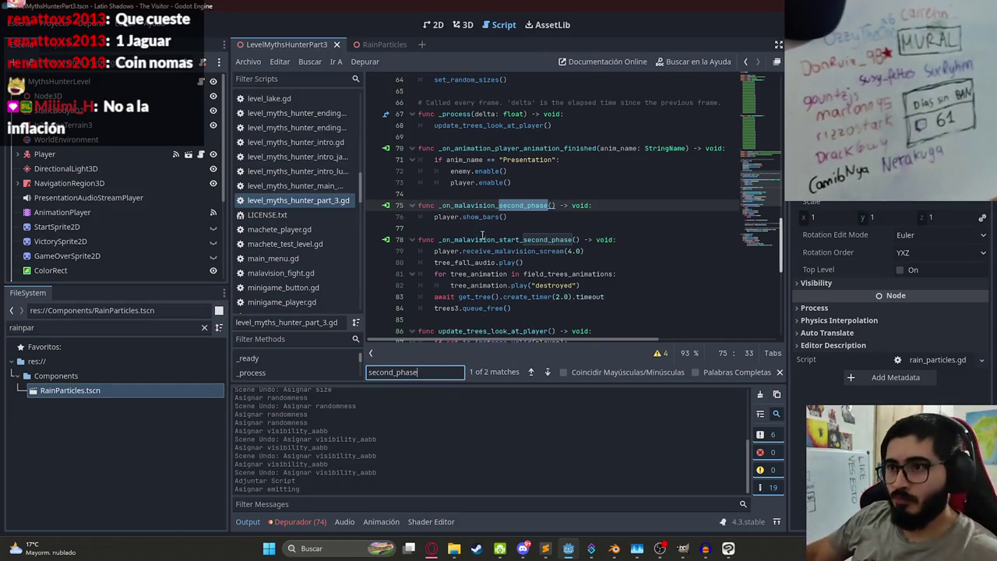
left_click(534, 219)
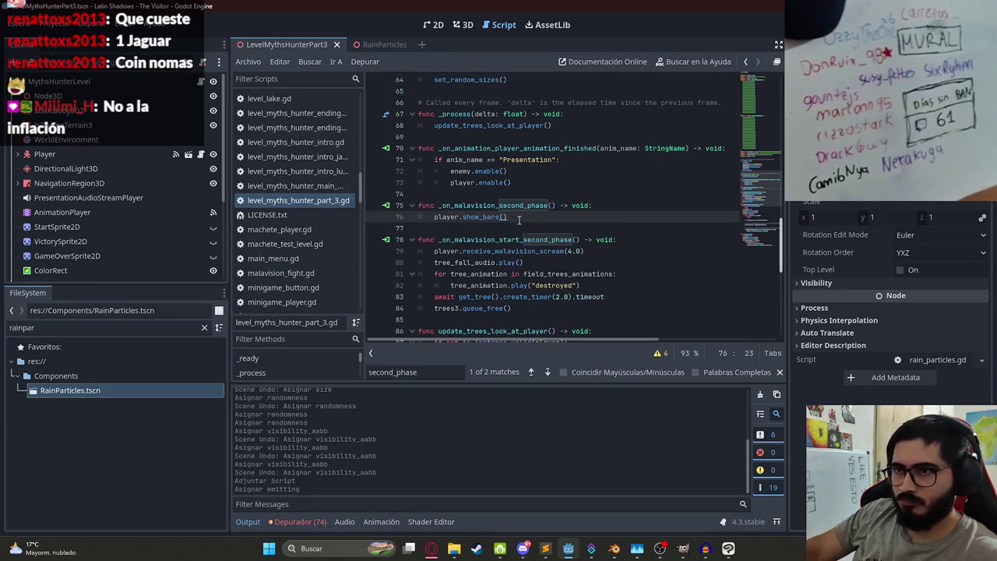
key("Return")
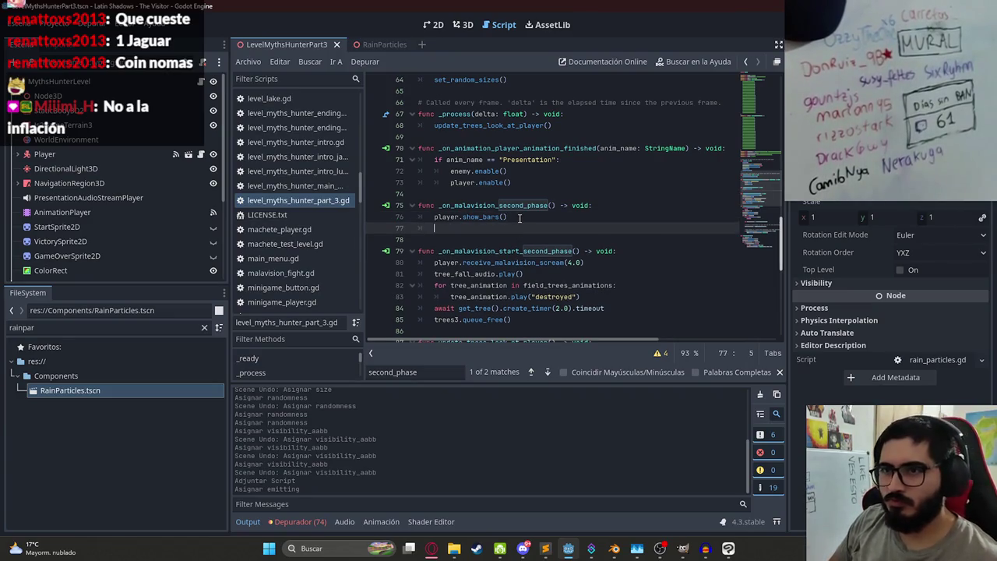
scroll(597, 221, "up", 8)
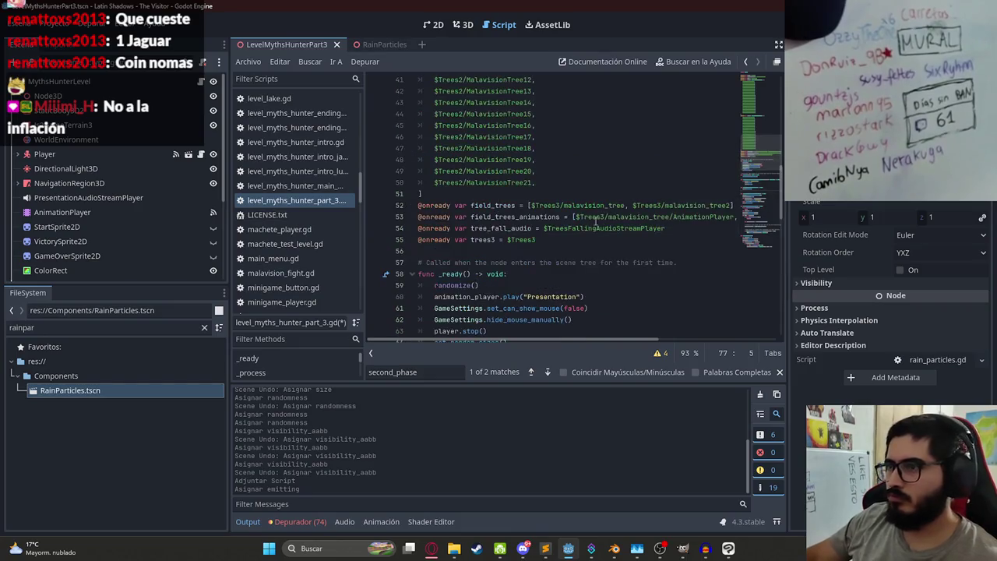
left_click(576, 240)
key("Return")
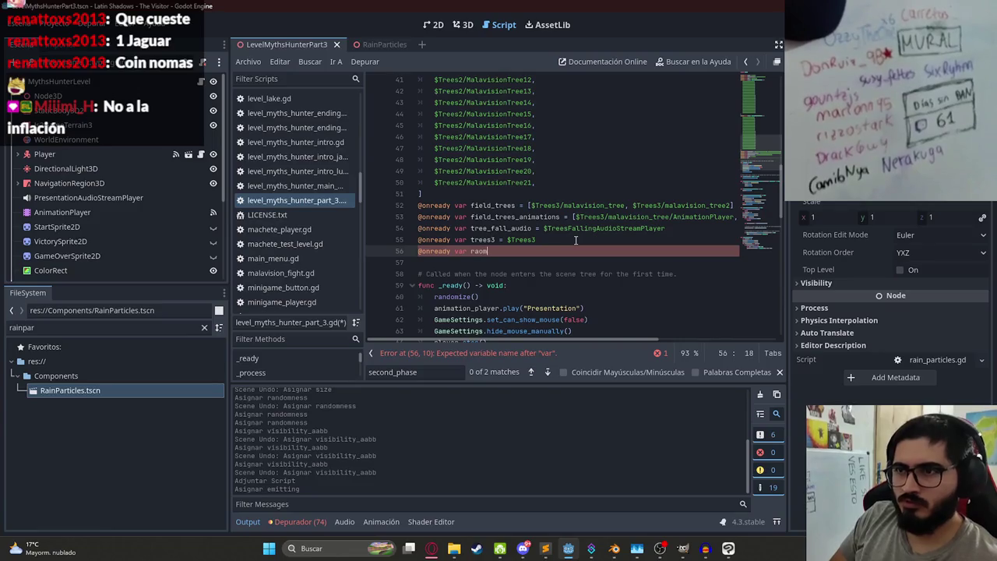
type("_particle")
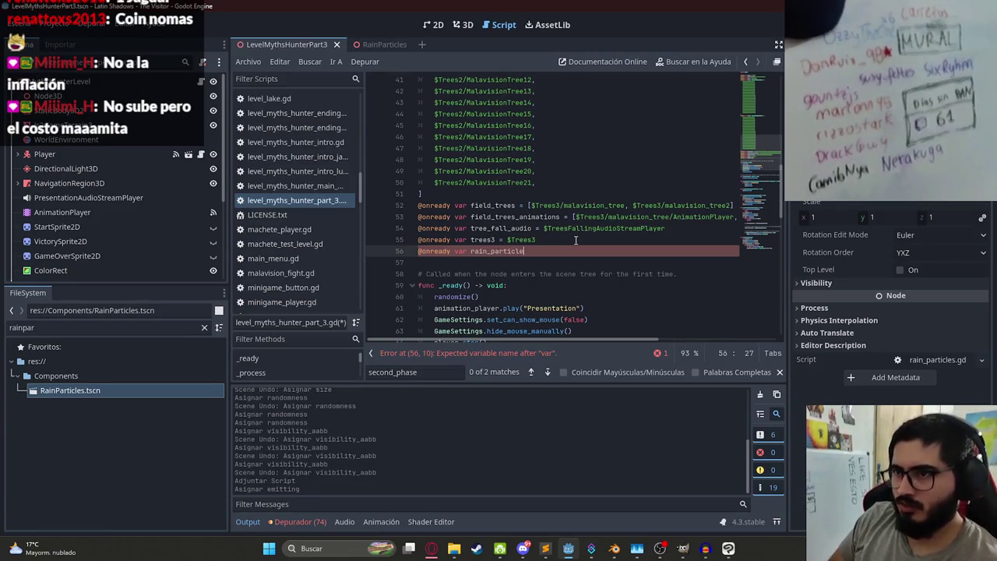
type("s = $Rain")
key("Return")
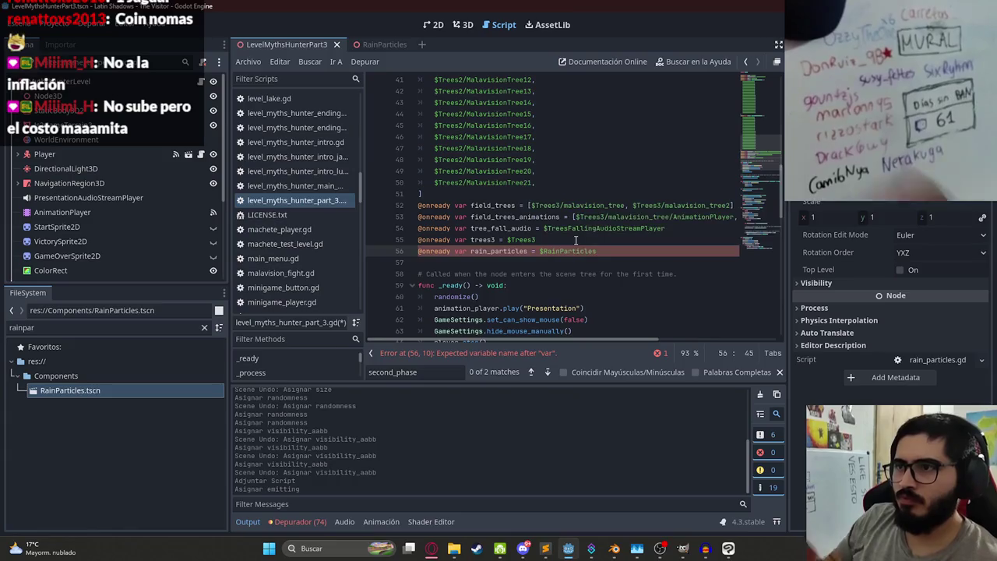
left_click_drag(755, 152, 755, 196)
Step: Add rain_particles.emit() on line 78 of the second-phase handler and save
left_click(511, 208)
type("rain_particles")
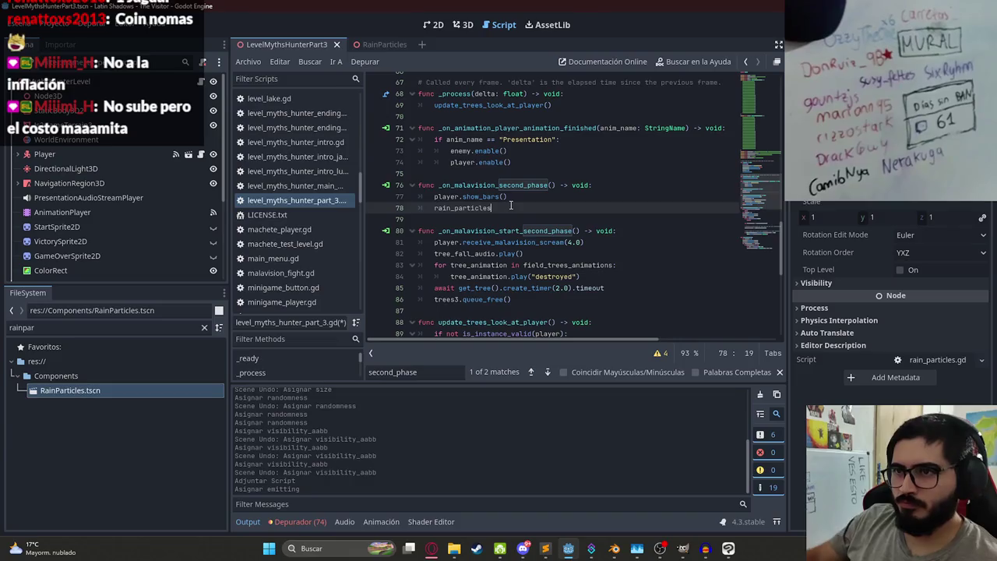
type(".emi")
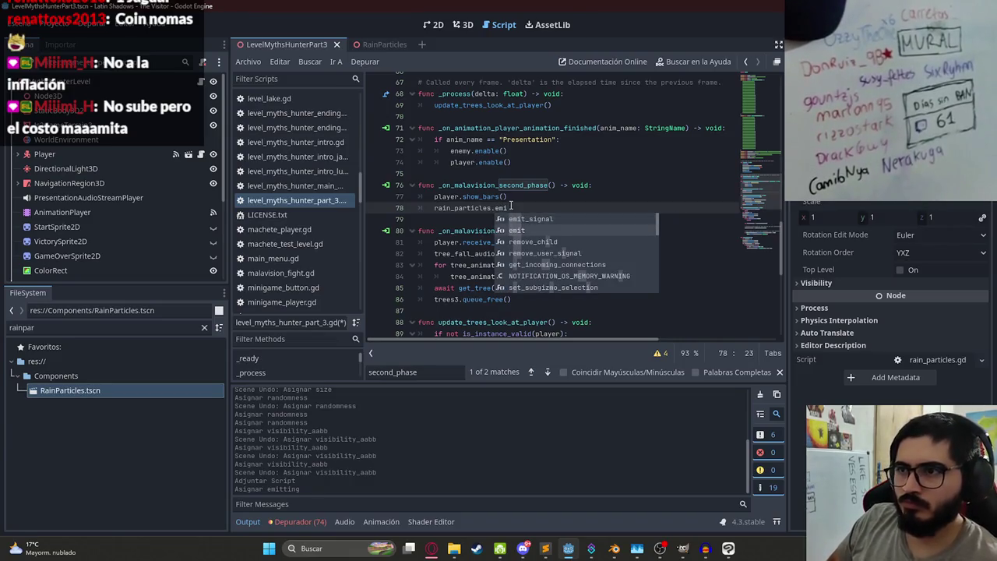
key("Return")
key("ctrl+s")
left_click(502, 208)
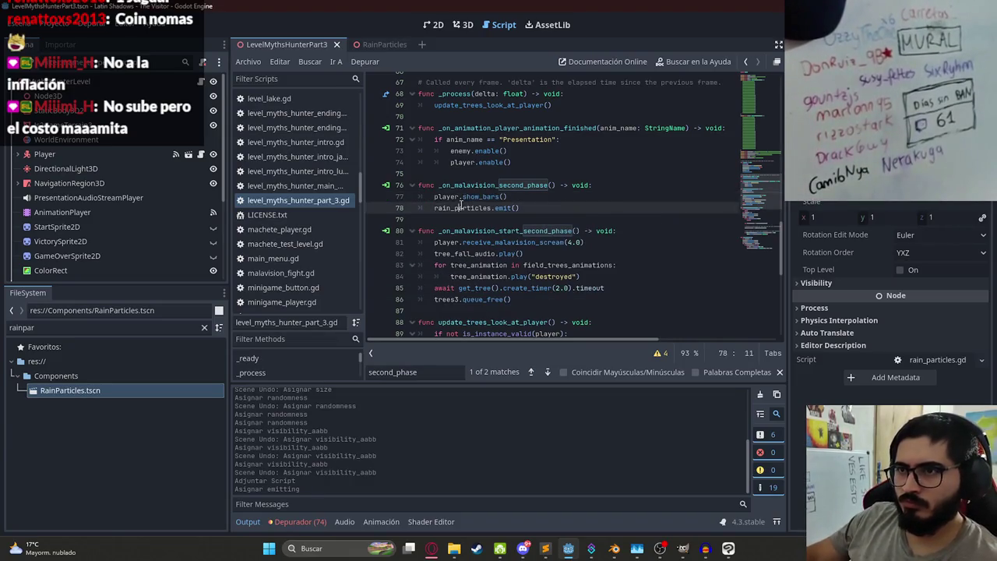
key("End")
Step: Search Pixabay sound effects for 'rain', preview the Rain track, then refine the search to 'rain electric'
left_click(434, 547)
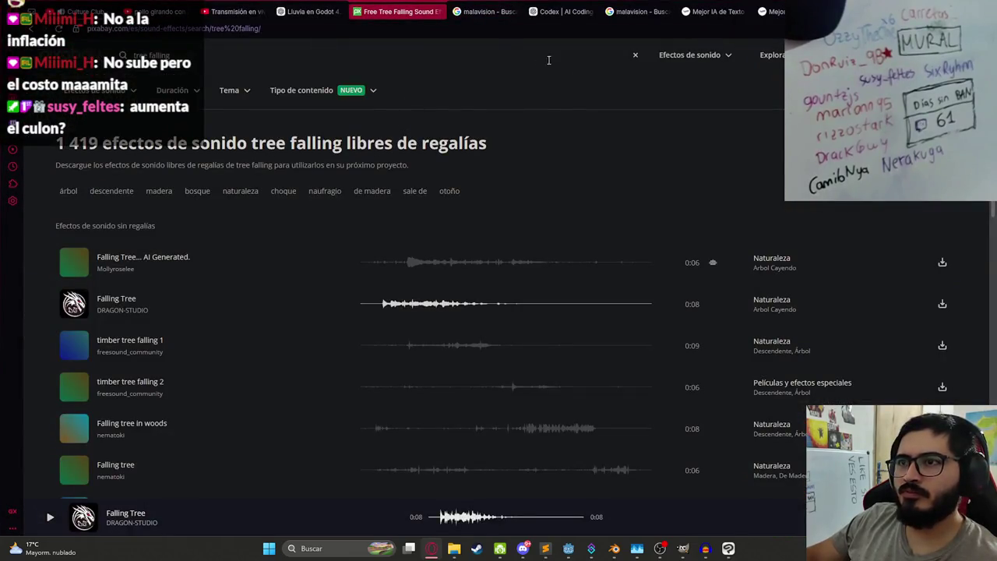
left_click(549, 60)
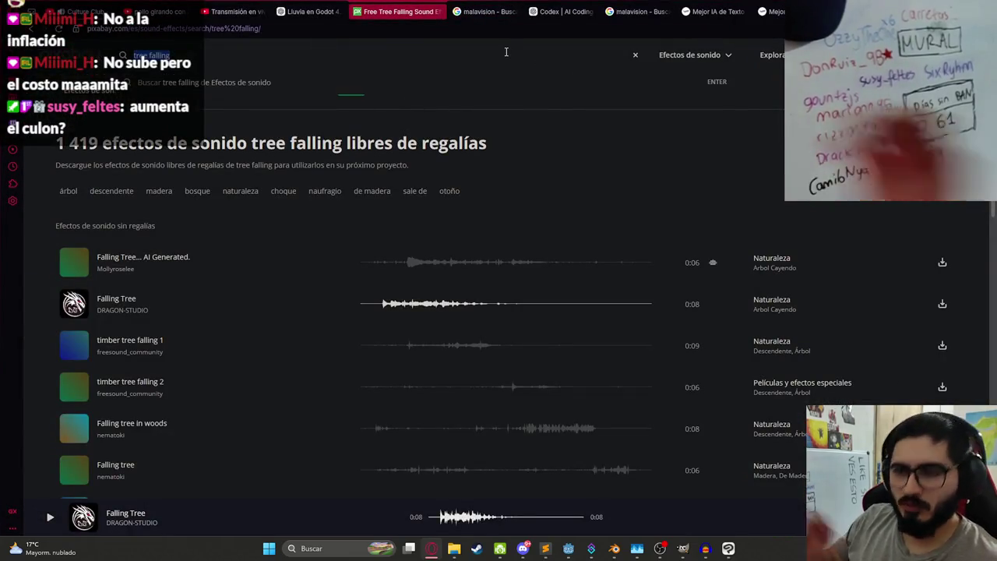
type("rain")
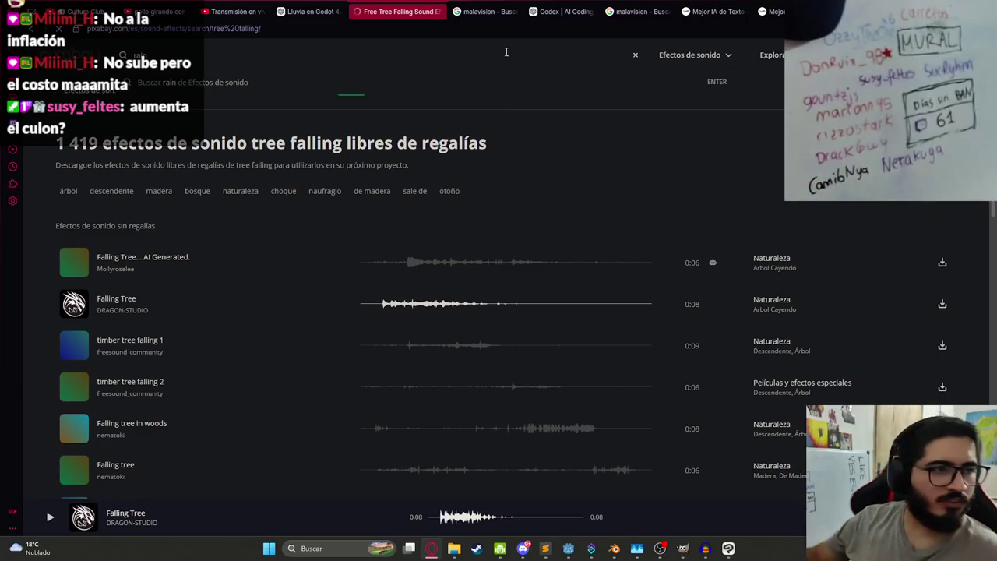
key("Return")
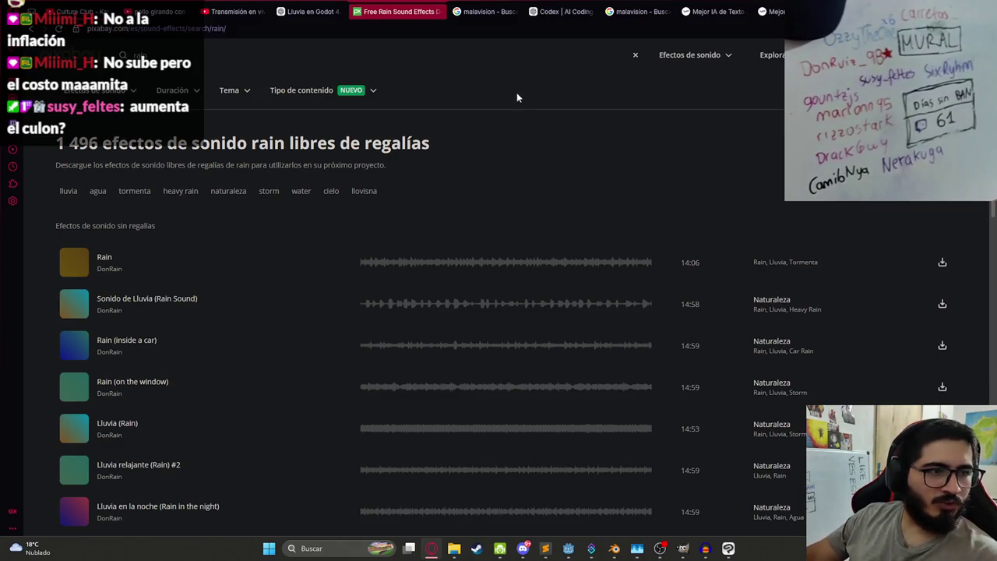
scroll(433, 221, "down", 5)
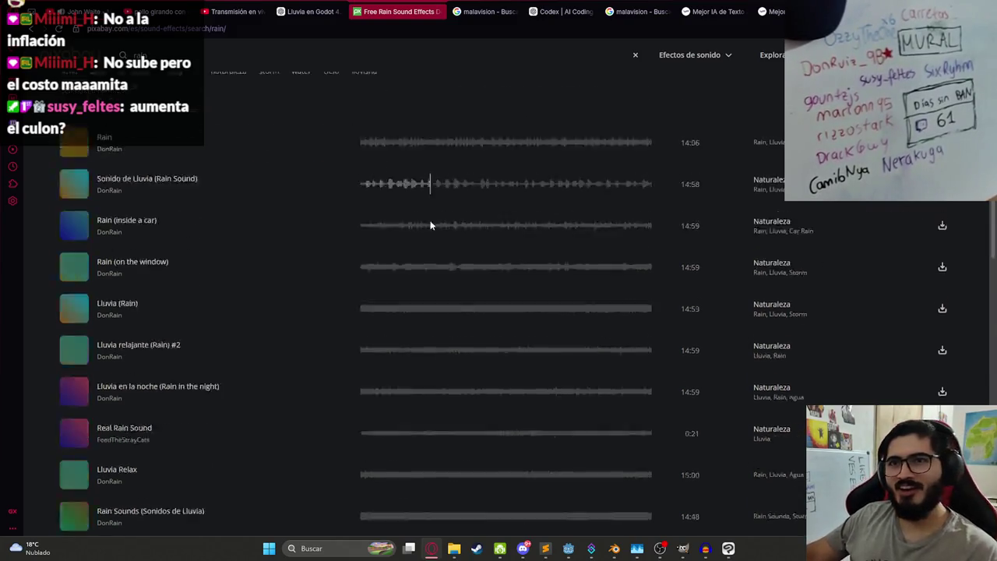
scroll(350, 203, "up", 5)
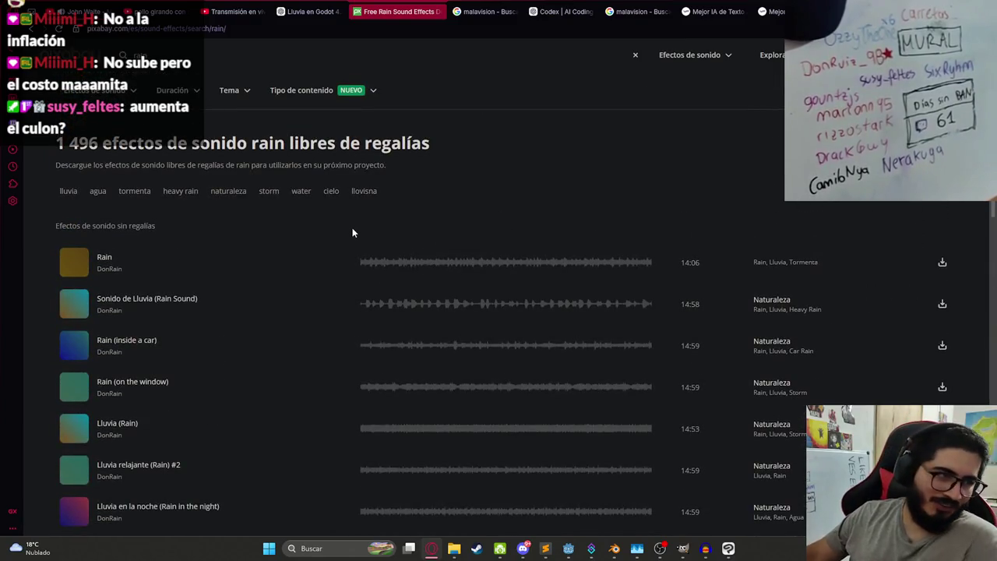
left_click(362, 265)
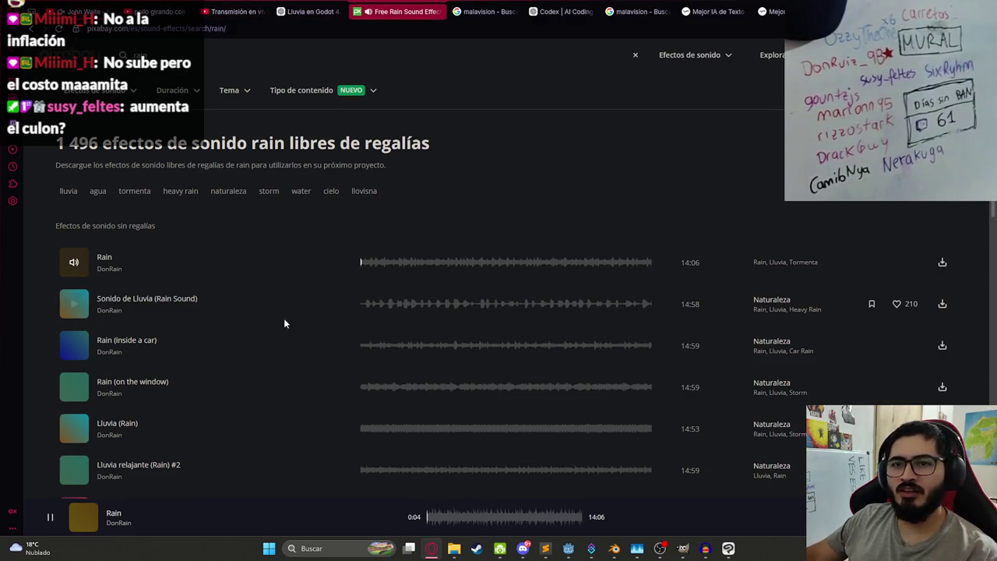
left_click(231, 60)
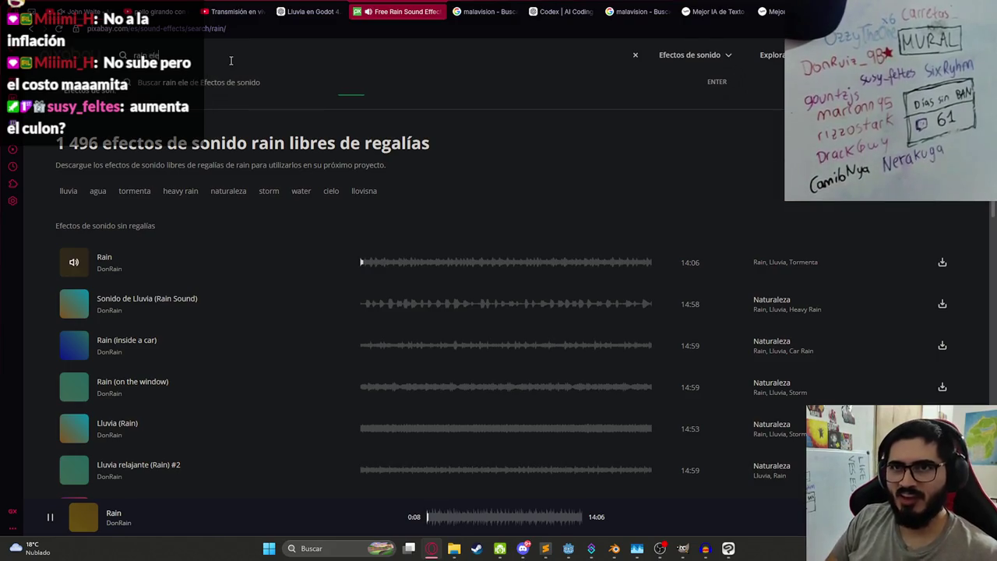
type("ctric")
key("Return")
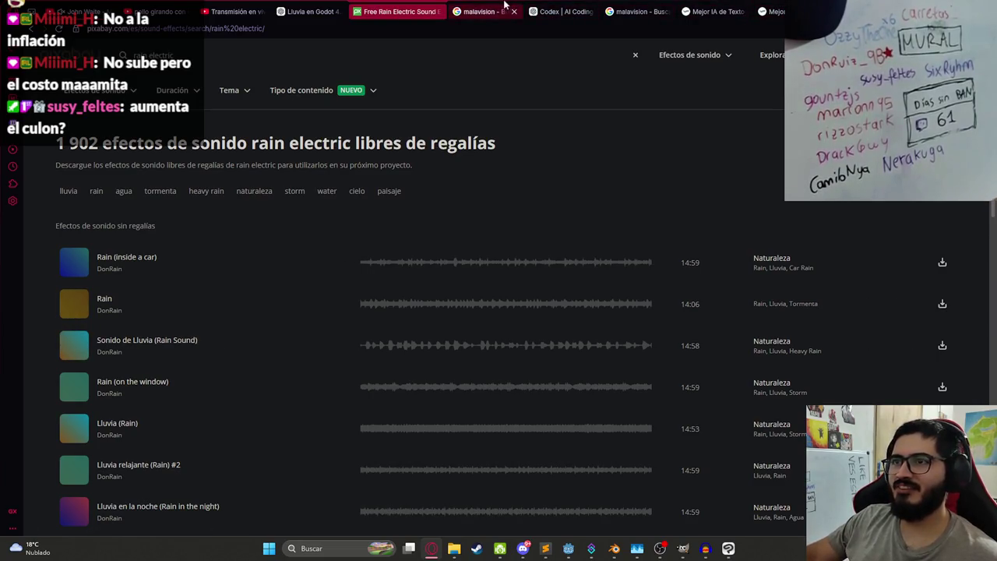
Step: Translate 'tormenta electrica' from Spanish to English in Google Translate and go back to Pixabay
left_click(476, 11)
key("ctrl+l")
type("trad")
key("Return")
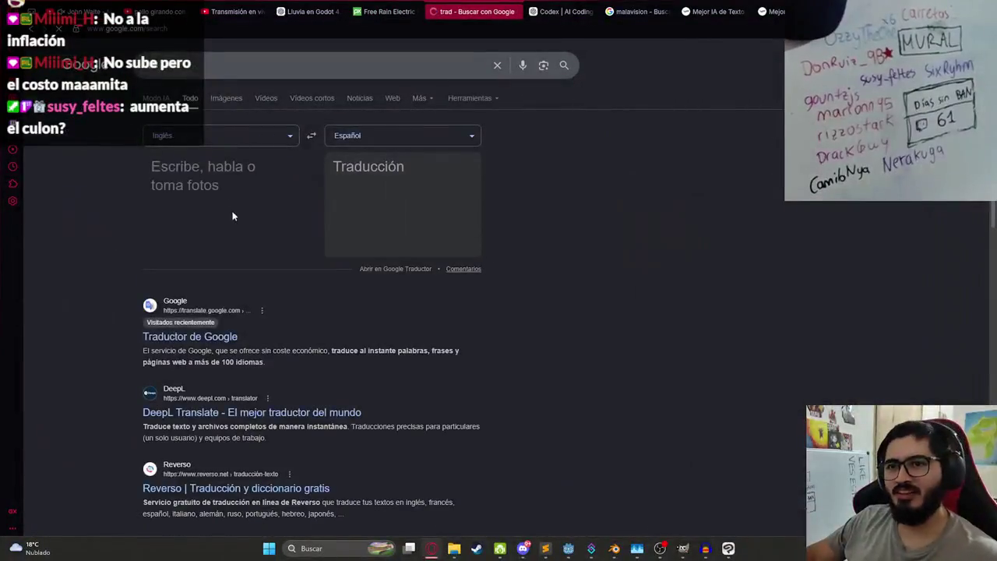
type("tormenta ")
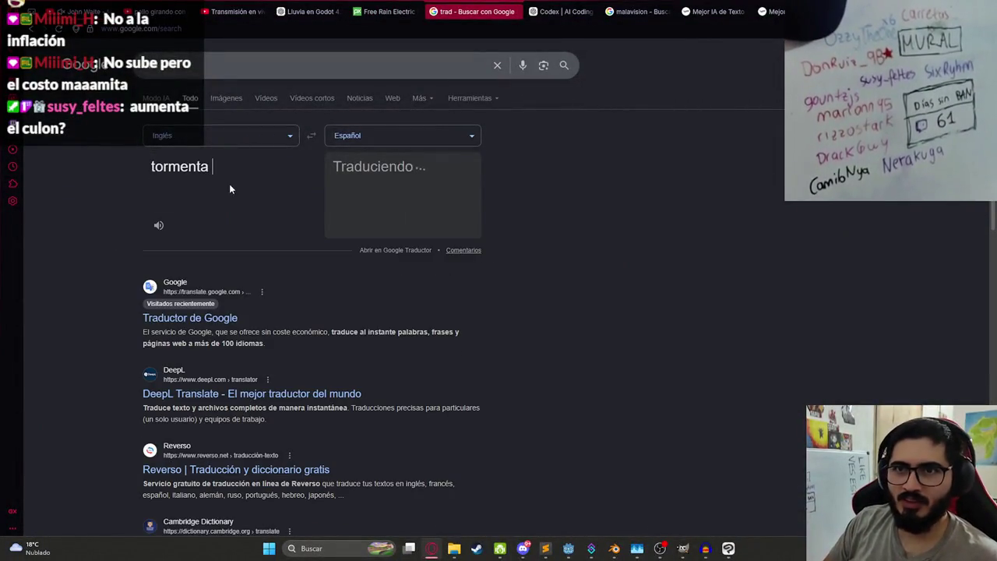
type("electrica")
left_click(310, 136)
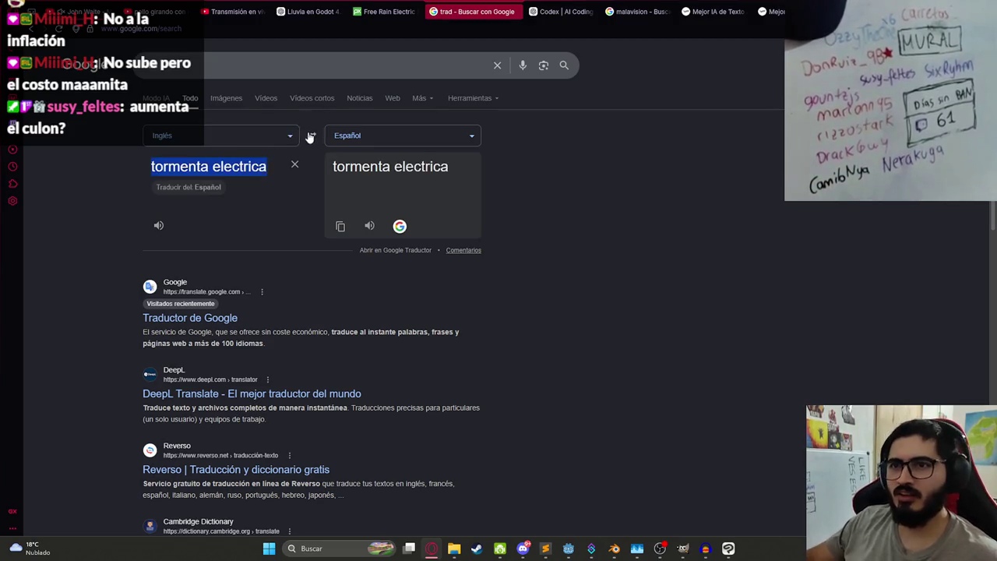
left_click(221, 165)
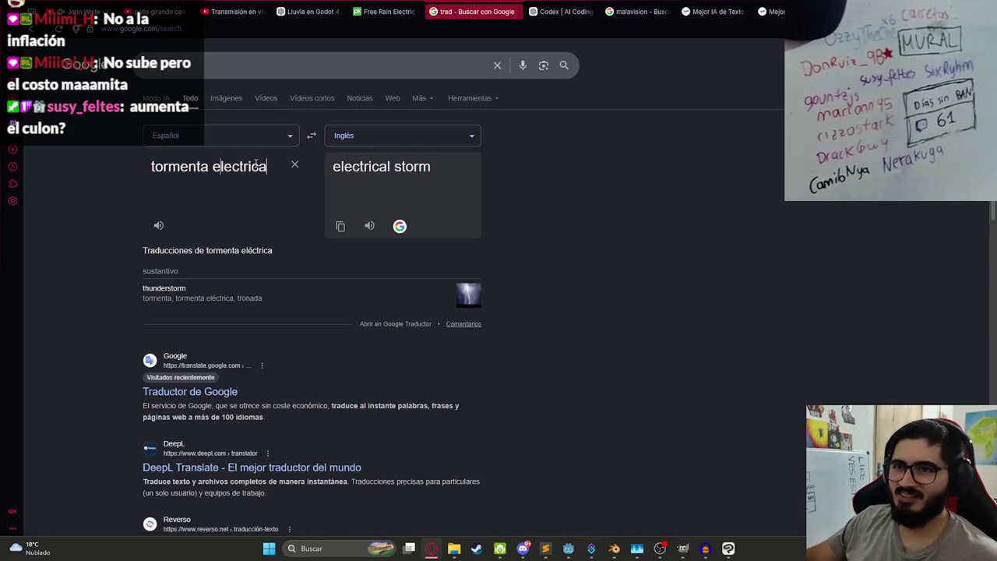
left_click(384, 8)
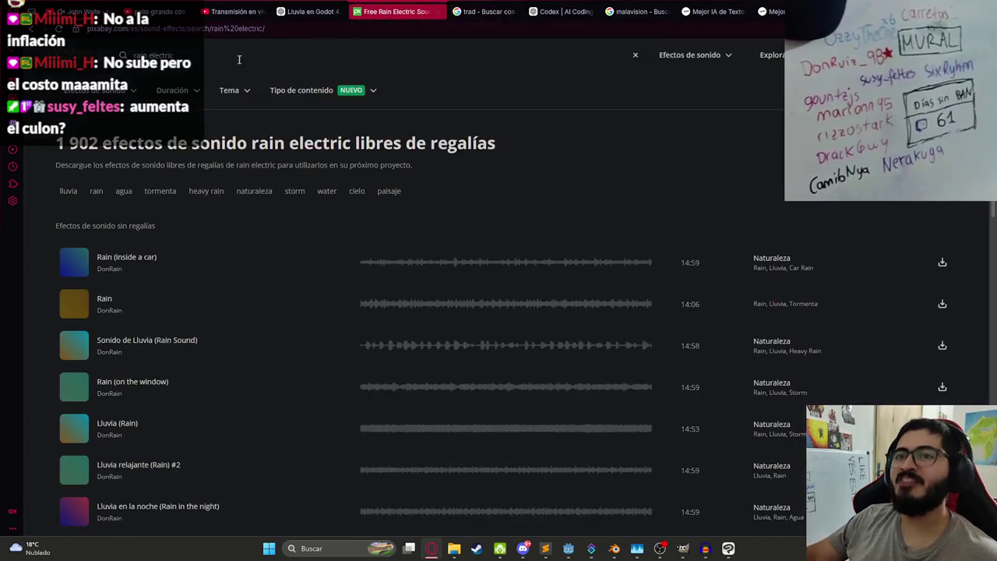
Step: Search 'thunderstorm' and preview Thunderstorm, Thunderstorm 2, Heavy Thunderstorm Sound Effect and Thunderstorm with Rain
type("thunderstorm")
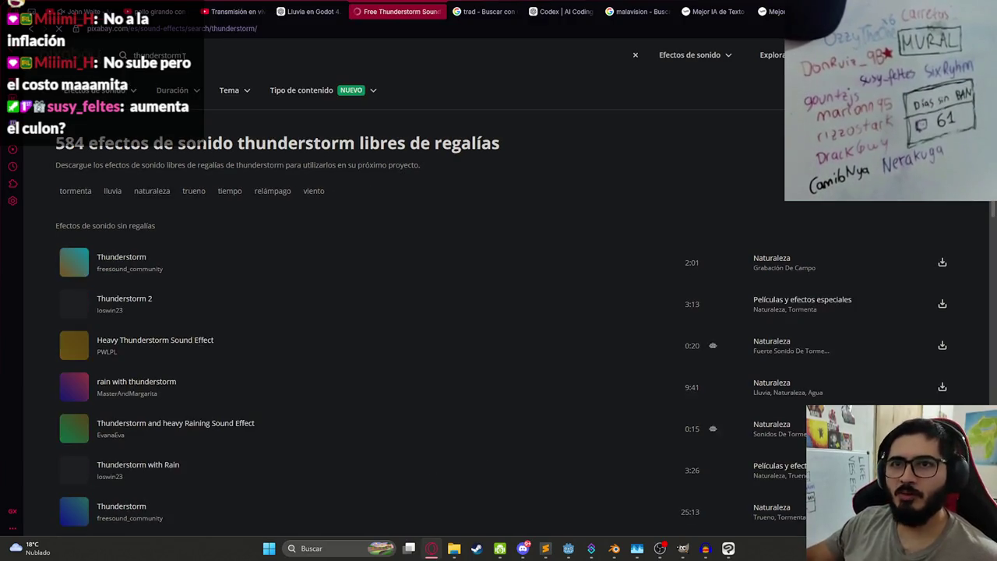
left_click(372, 263)
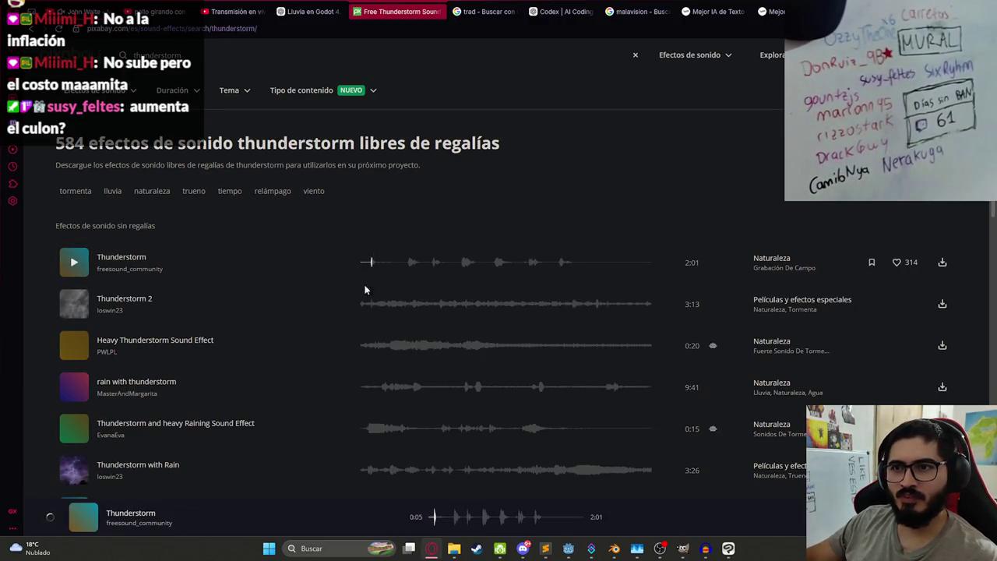
left_click(361, 310)
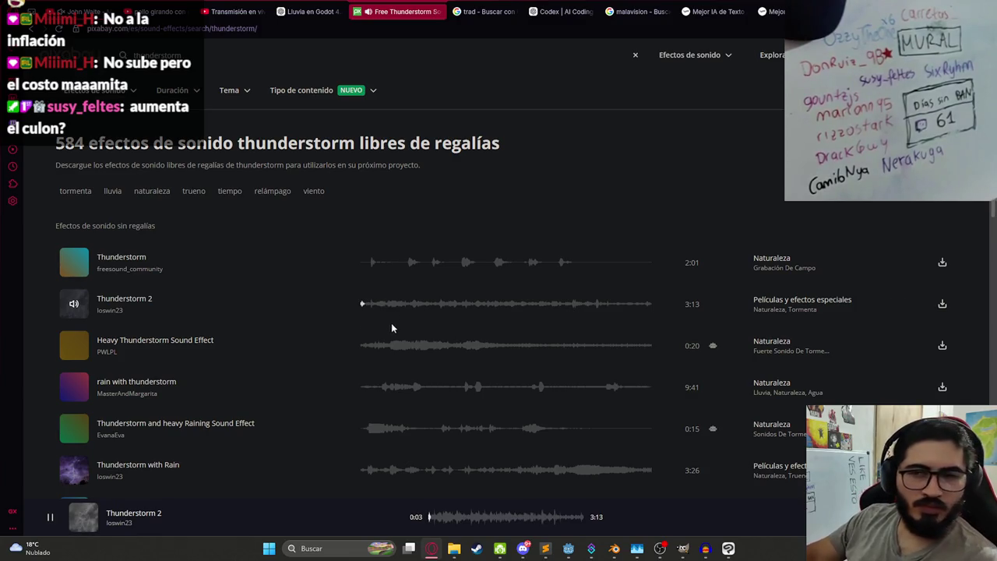
left_click(361, 352)
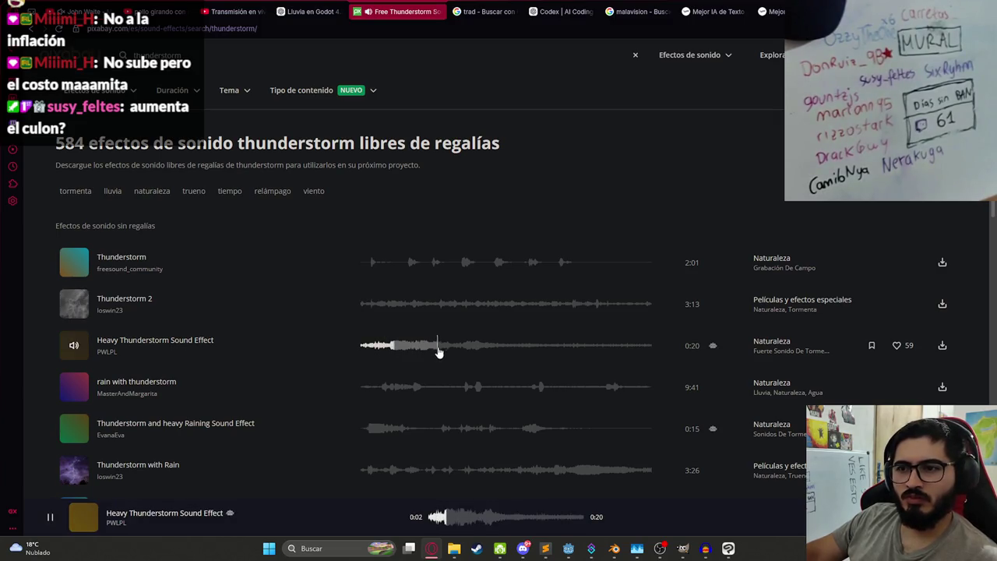
scroll(422, 372, "down", 2)
left_click(366, 372)
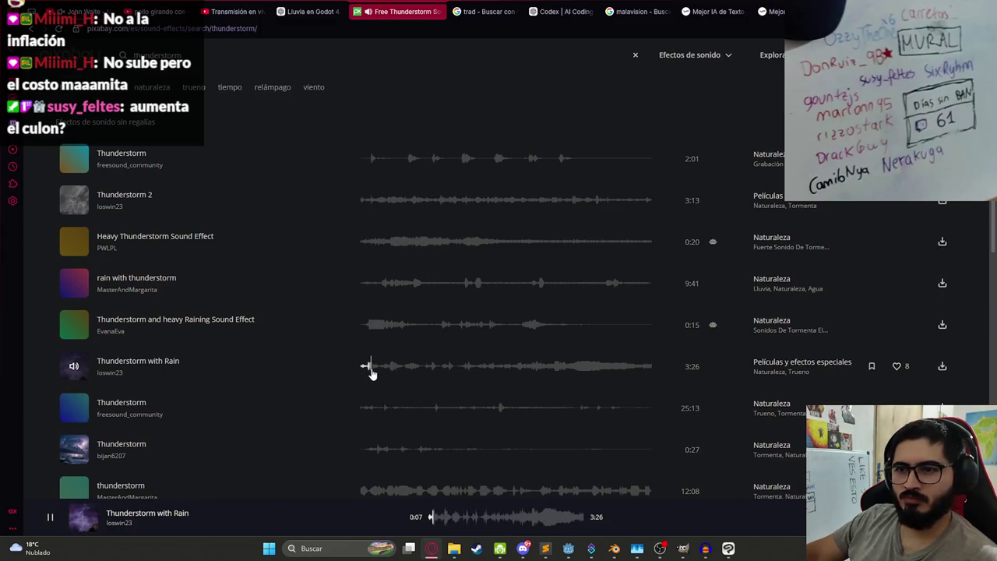
Step: Preview more results, ending on Thunderstorm and heavy Raining Sound Effect
scroll(386, 377, "down", 3)
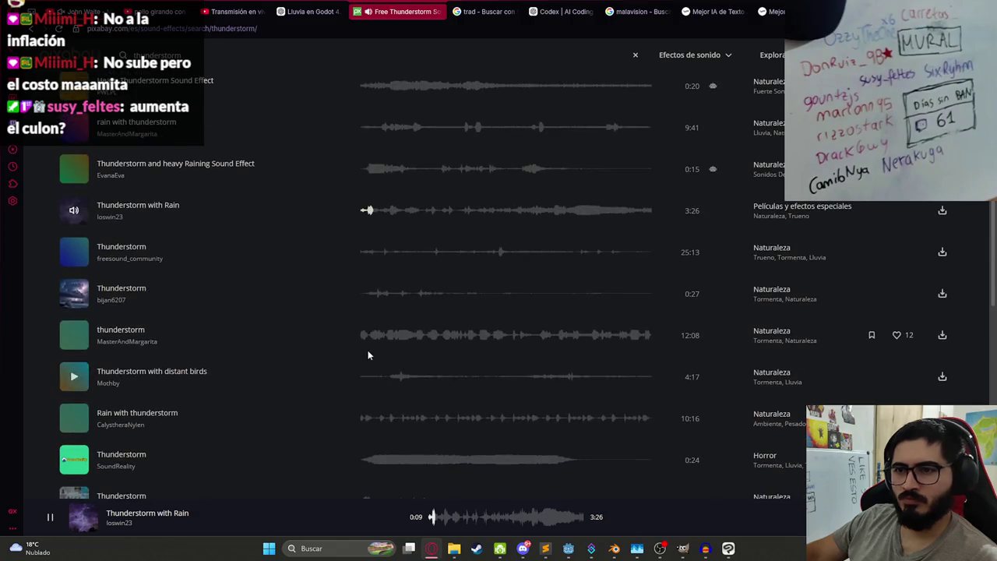
left_click(369, 343)
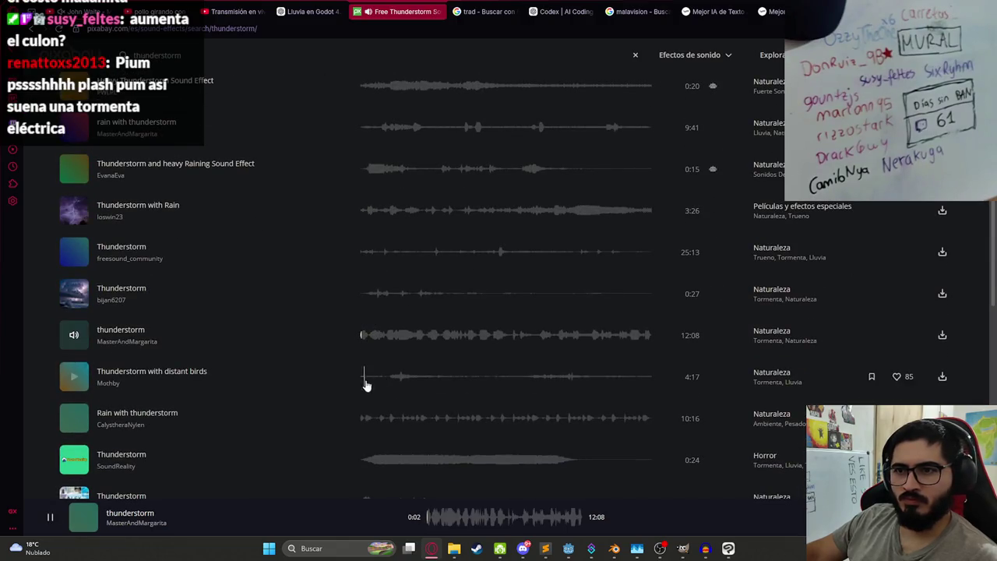
left_click(365, 419)
scroll(378, 374, "down", 3)
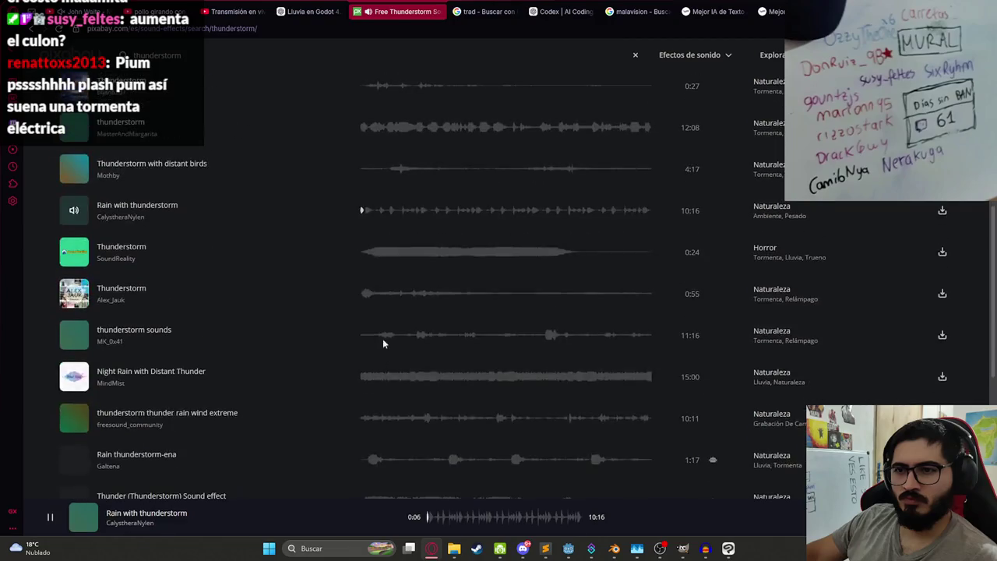
left_click(371, 376)
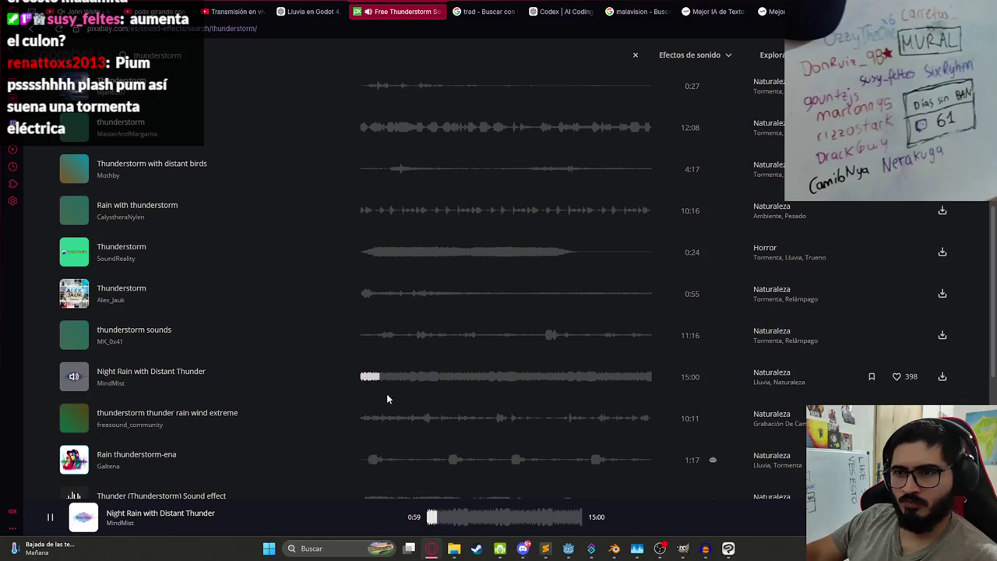
left_click(371, 459)
scroll(358, 413, "down", 3)
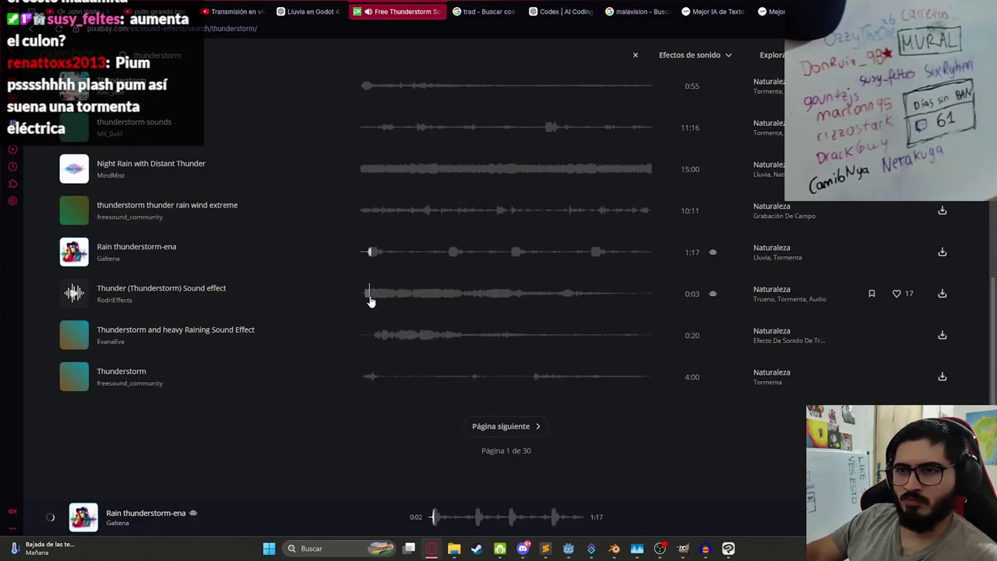
left_click(368, 296)
left_click(379, 337)
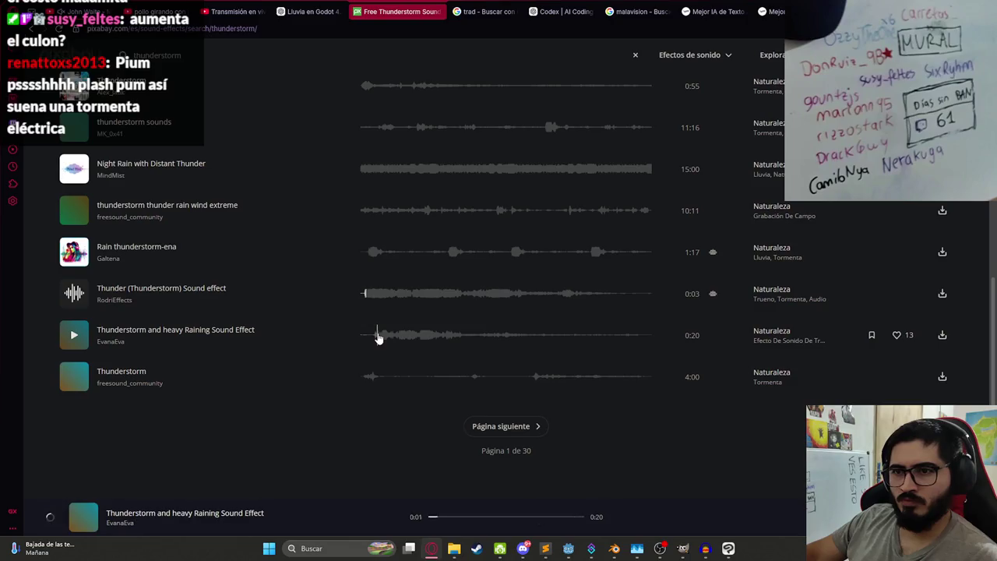
scroll(374, 335, "up", 3)
Step: Replace the search term with 'heavy storm' and run the search
triple_click(215, 60)
type("heavy storm")
key("Return")
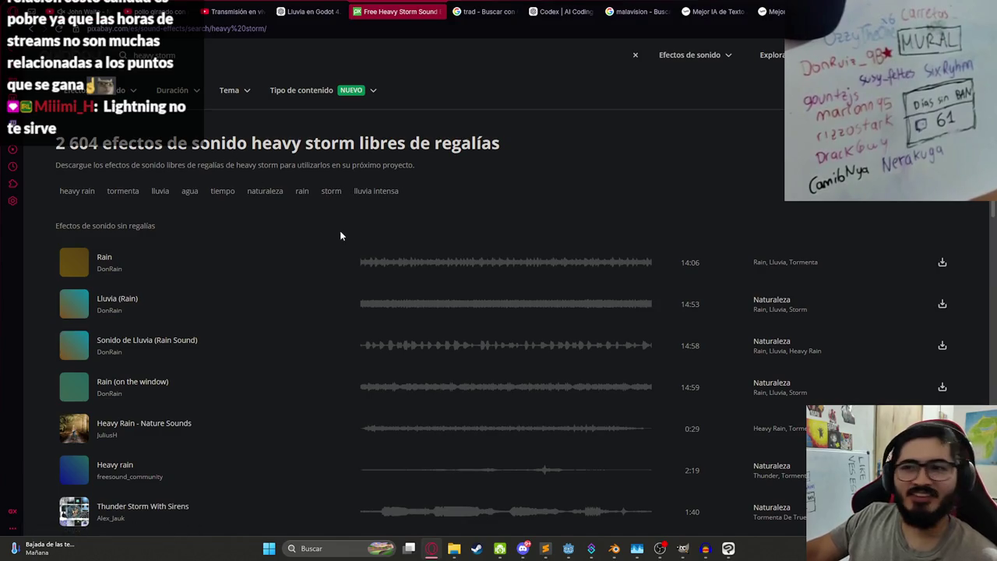
Step: Preview Rain, Rain (on the window), Heavy rain, Thunder Storm With Sirens and Rain on the highway, ending on Lluvia (Rain)
left_click(361, 264)
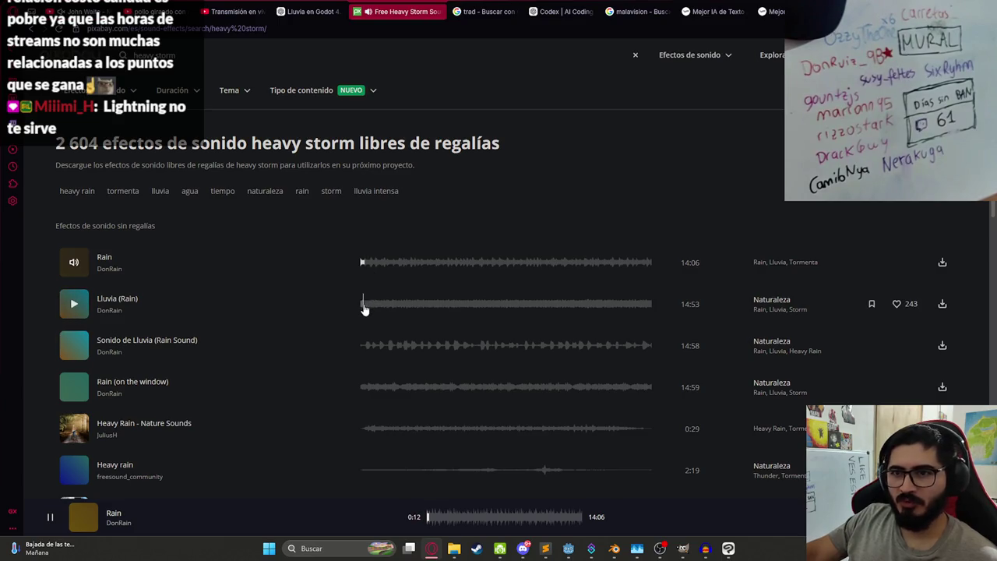
left_click(366, 262)
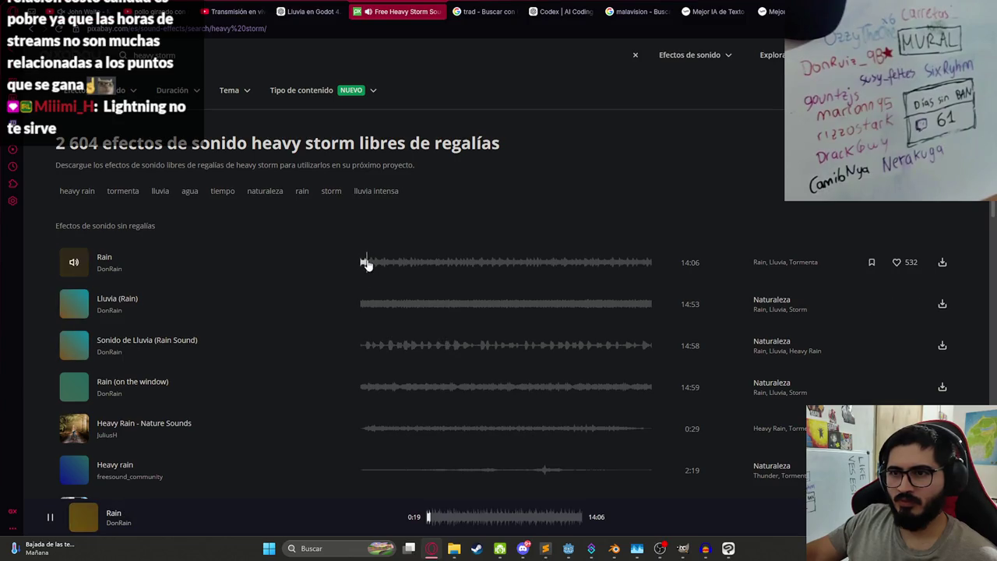
left_click(368, 392)
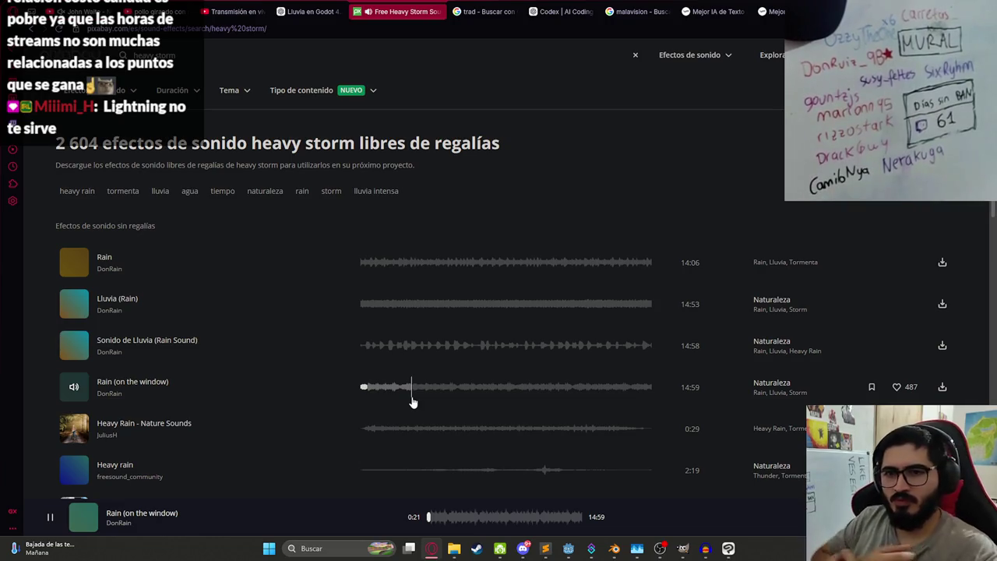
left_click(418, 461)
scroll(412, 436, "down", 1)
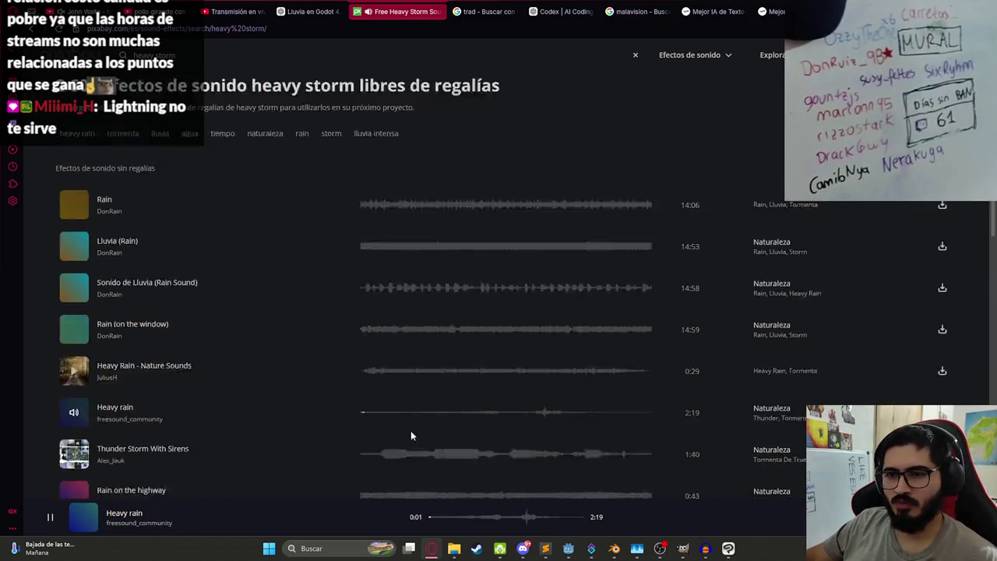
scroll(398, 405, "down", 2)
left_click(375, 373)
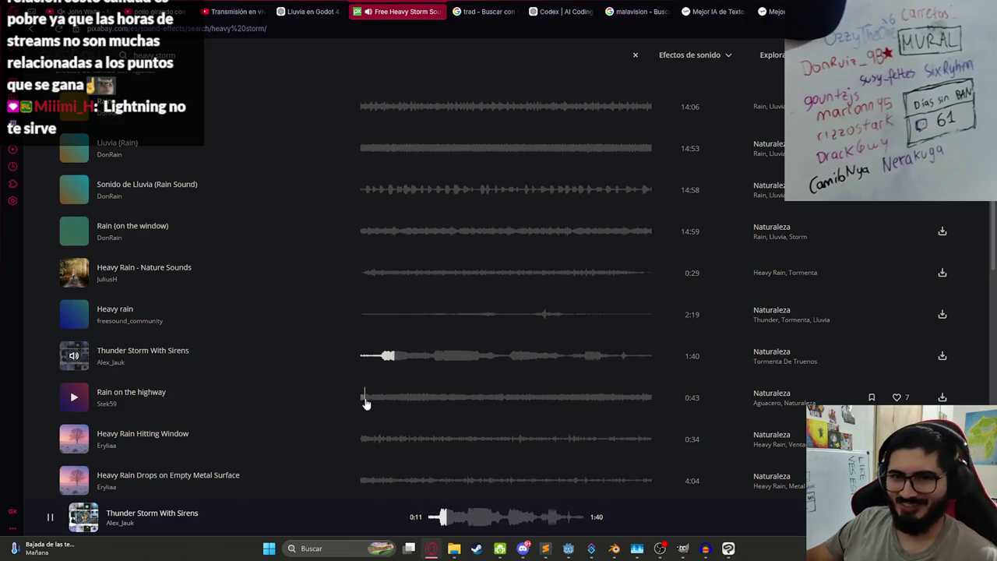
left_click(364, 399)
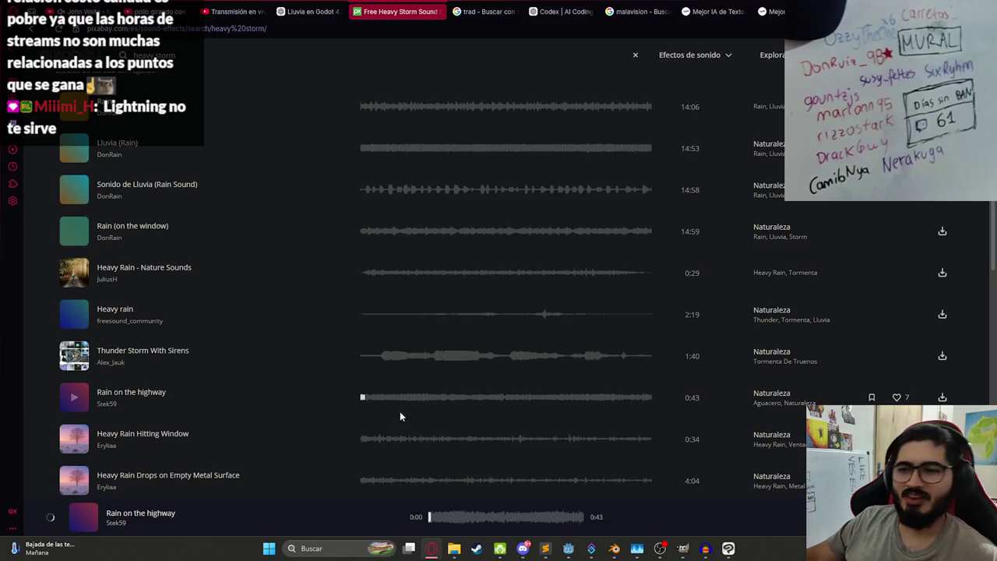
scroll(342, 447, "up", 2)
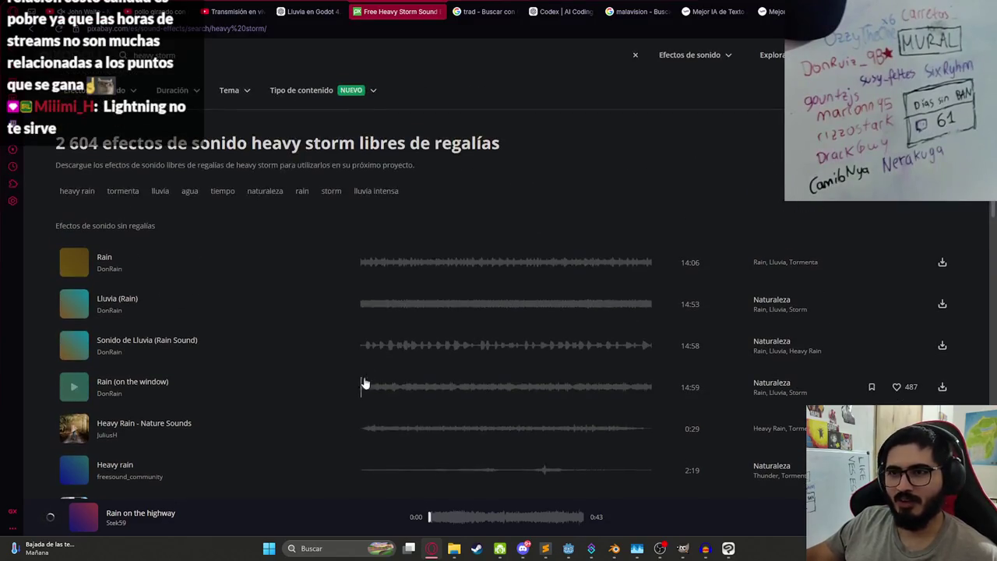
left_click(364, 263)
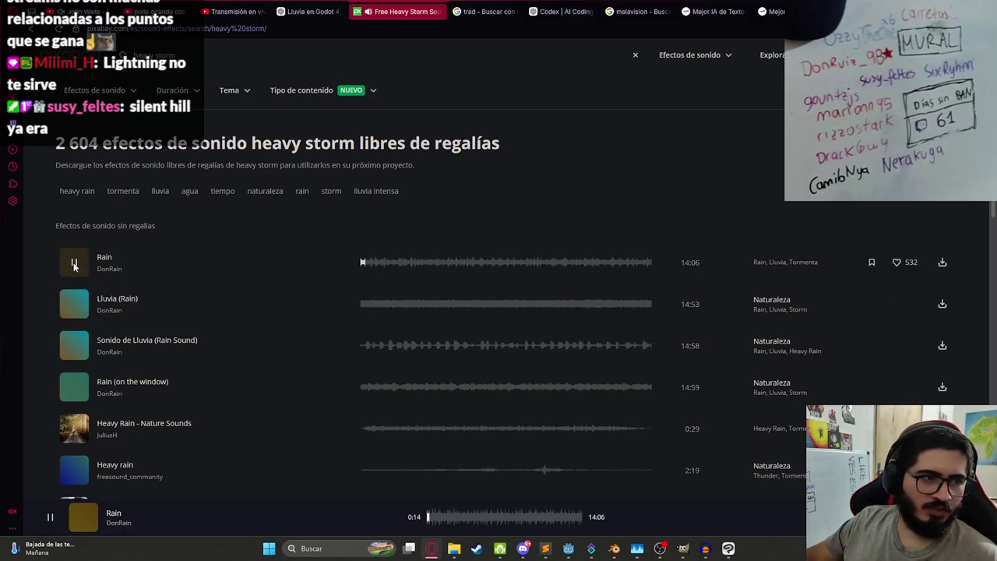
left_click(363, 303)
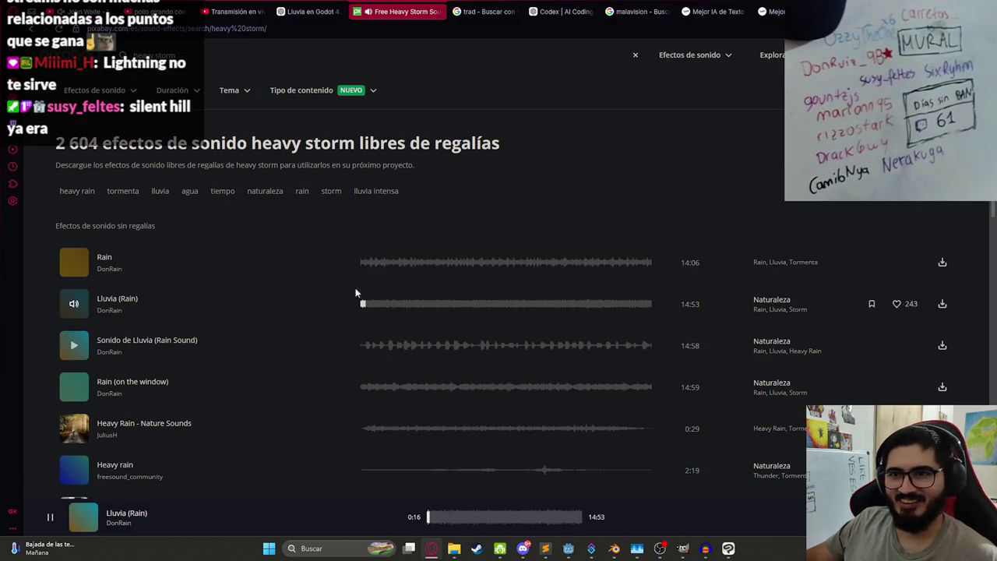
Step: Rerun the 'thunderstorm' search and re-preview Thunderstorm, Thunderstorm 2 and Heavy Thunderstorm Sound Effect
type("thun")
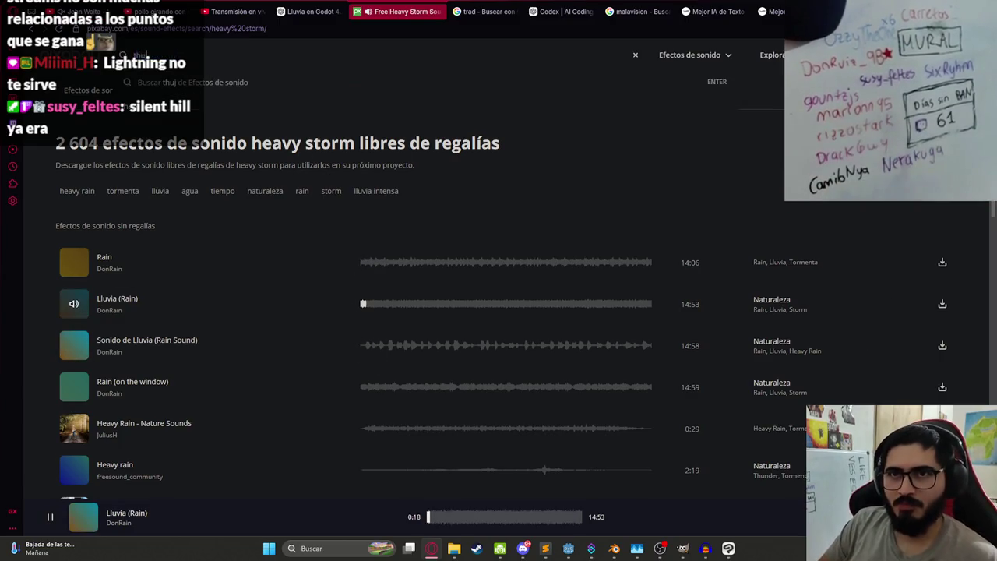
type("derstorm")
key("Return")
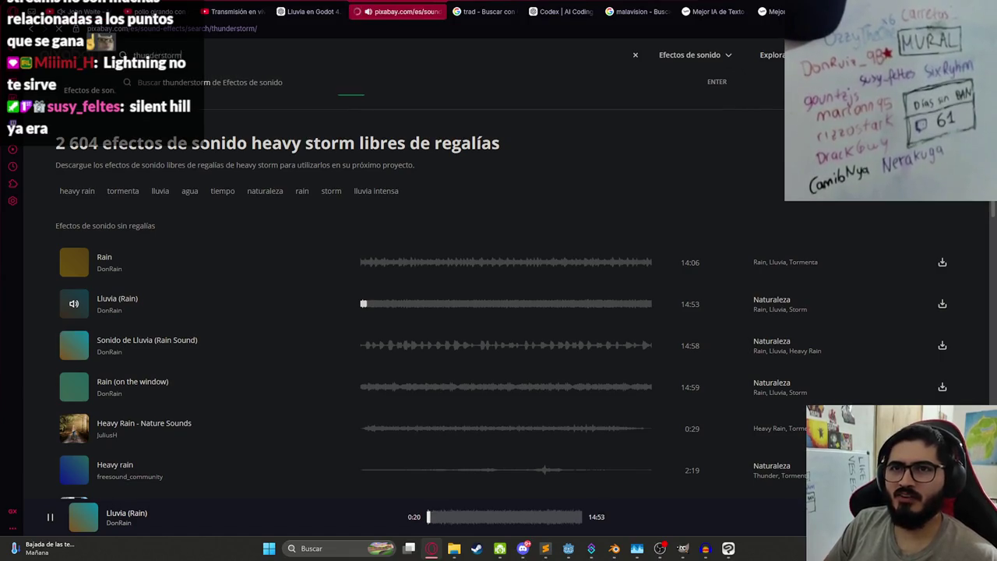
left_click(364, 263)
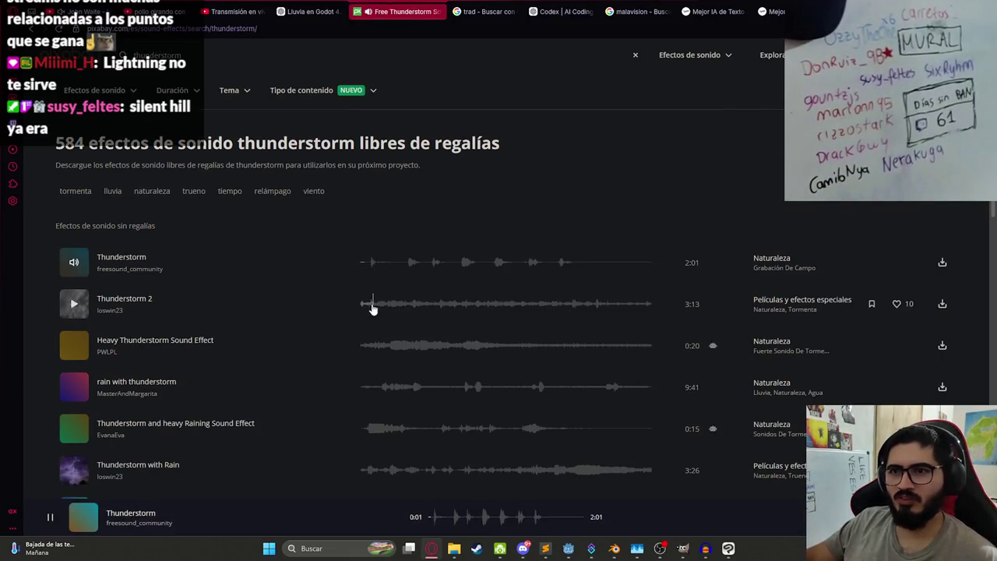
left_click(363, 305)
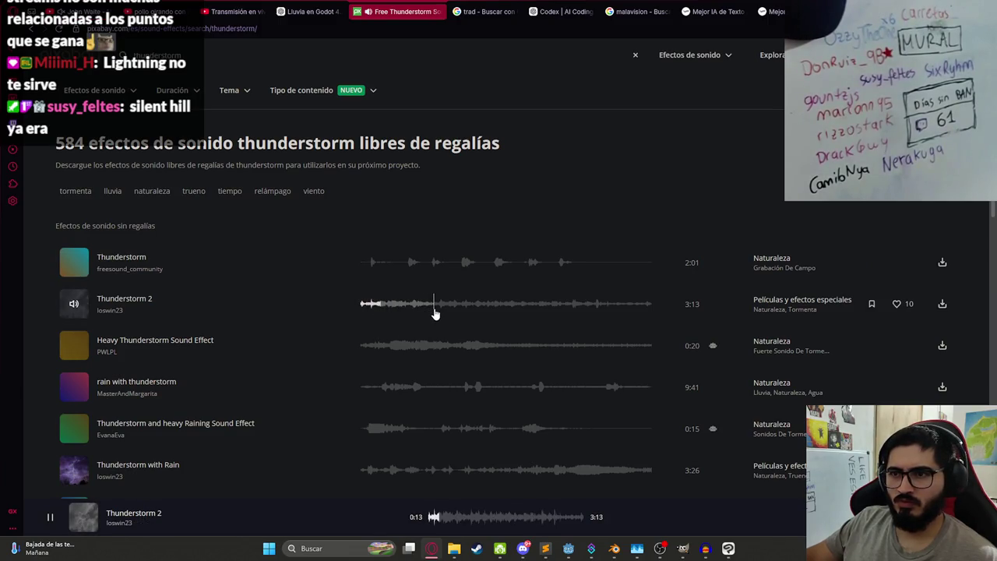
left_click(372, 349)
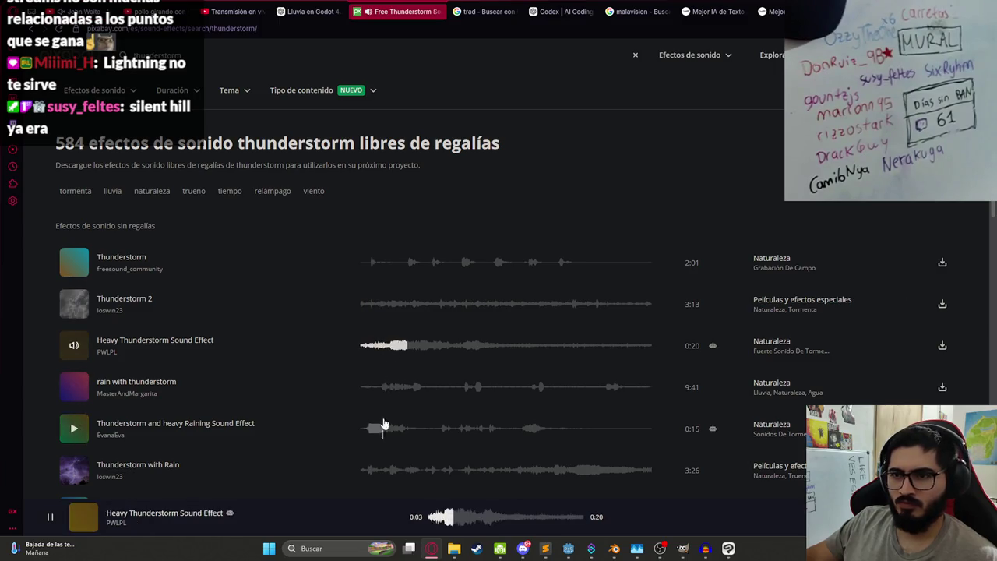
left_click(506, 351)
left_click(597, 347)
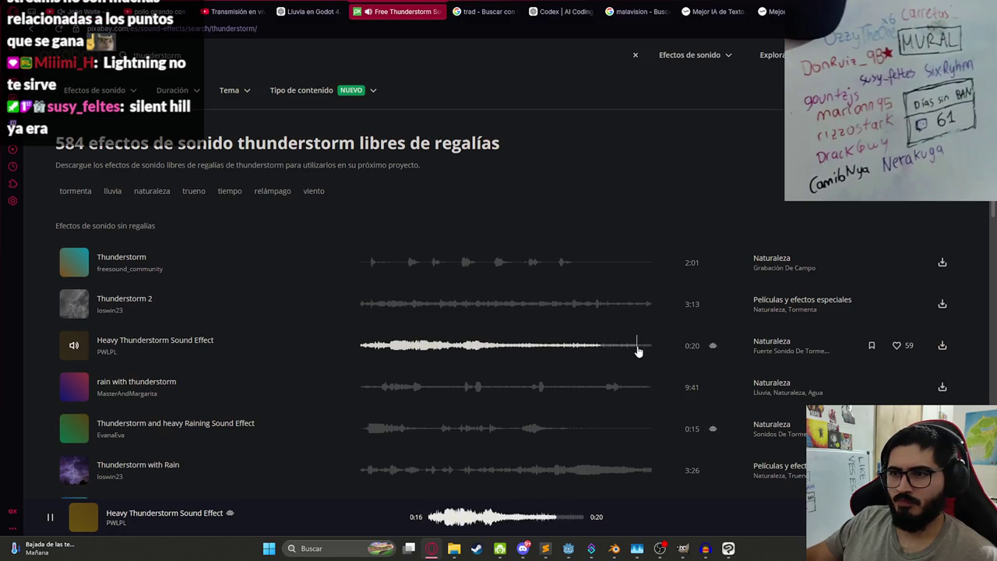
left_click(363, 352)
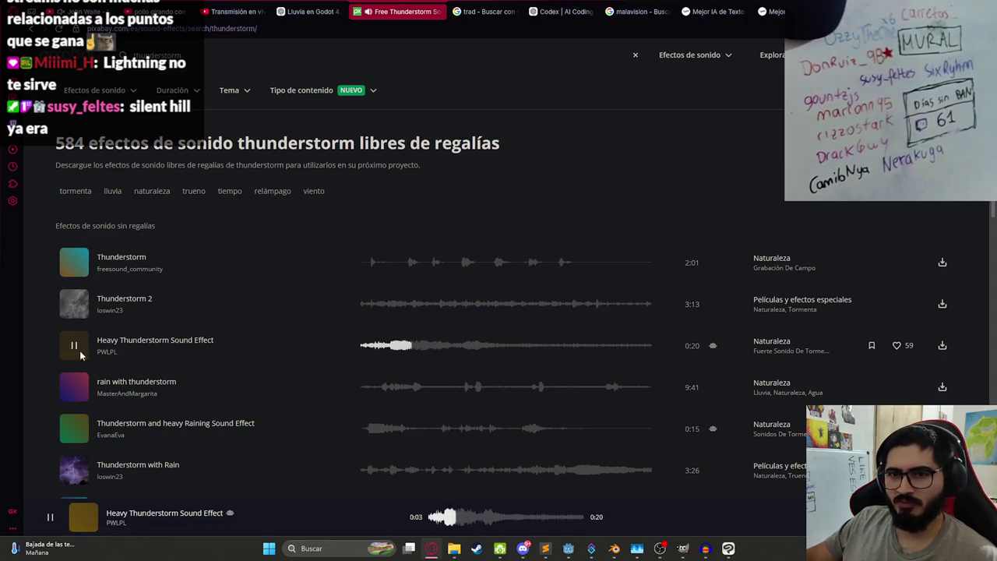
Step: Preview Thunderstorm with Rain, jump it ahead to 0:21 and pause there
left_click(363, 388)
scroll(376, 409, "down", 1)
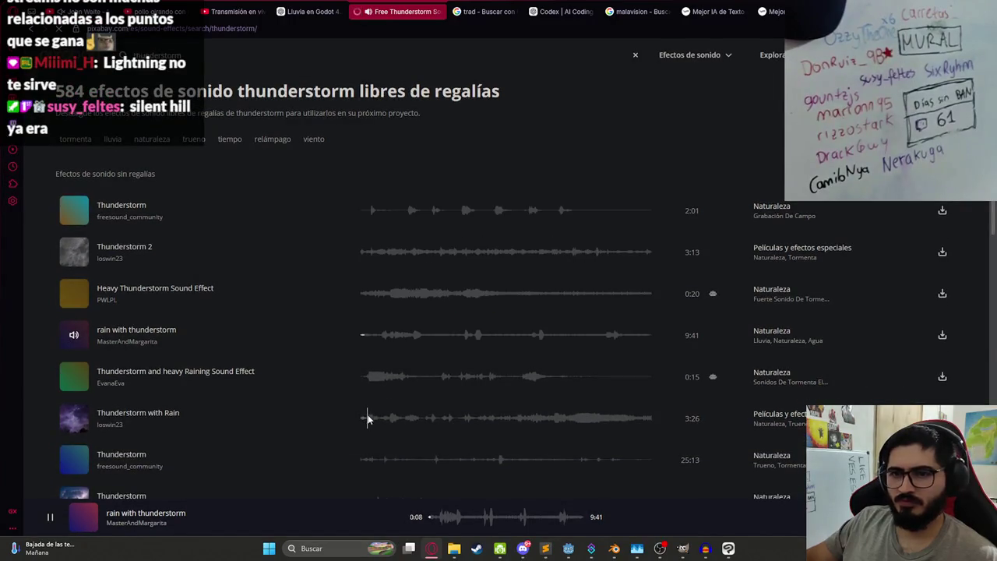
left_click(365, 426)
left_click(391, 421)
left_click(75, 422)
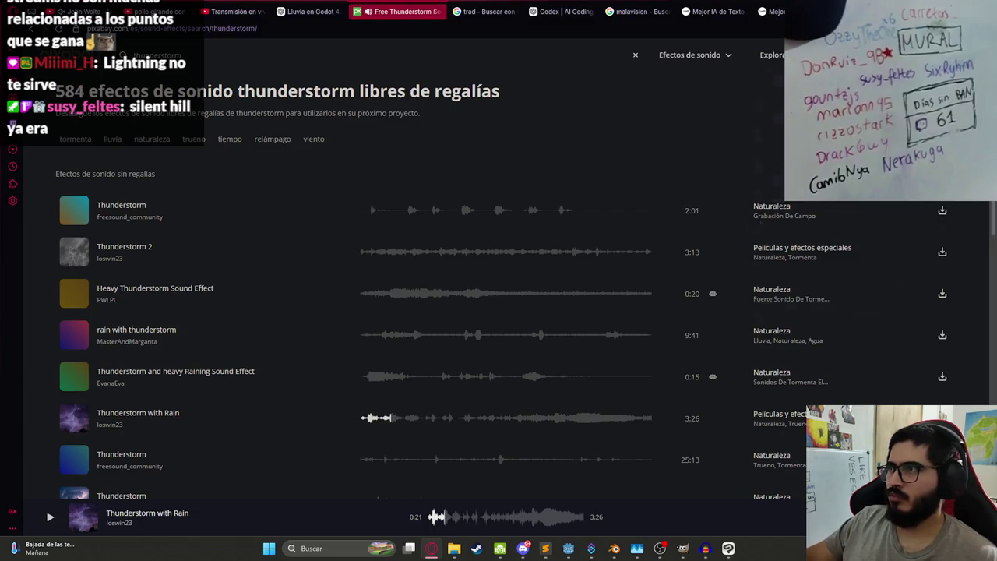
Step: Load the heavy thunderstorm WAV as a track, remove the old recording, and view the whole clip
left_click_drag(704, 543, 468, 312)
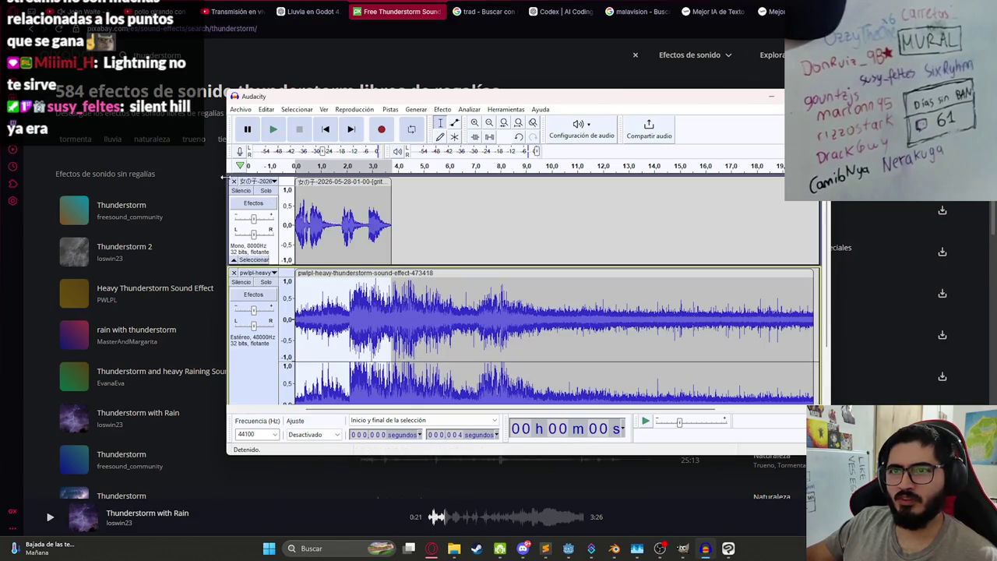
left_click(234, 181)
left_click(272, 129)
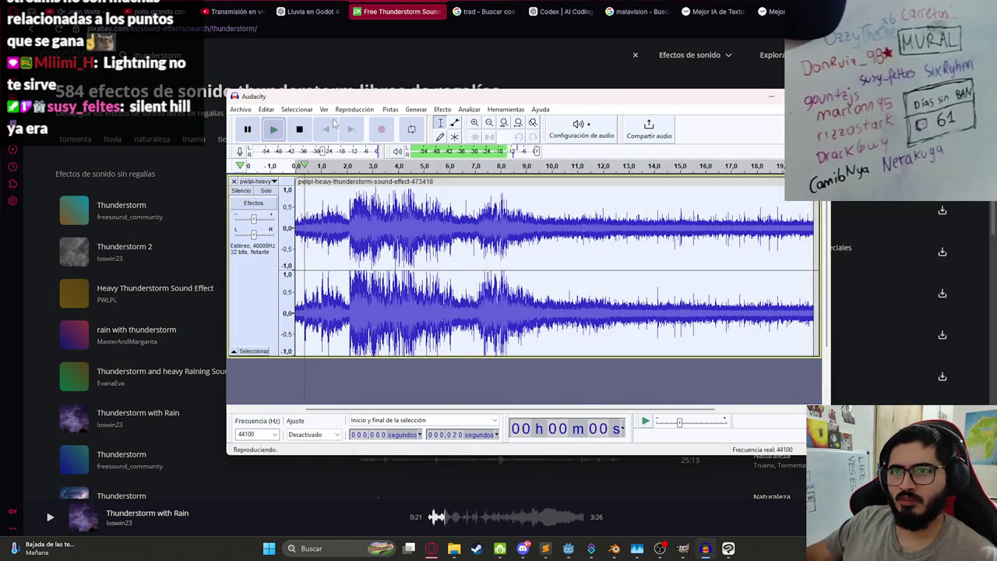
left_click(389, 109)
left_click(413, 148)
key("Escape")
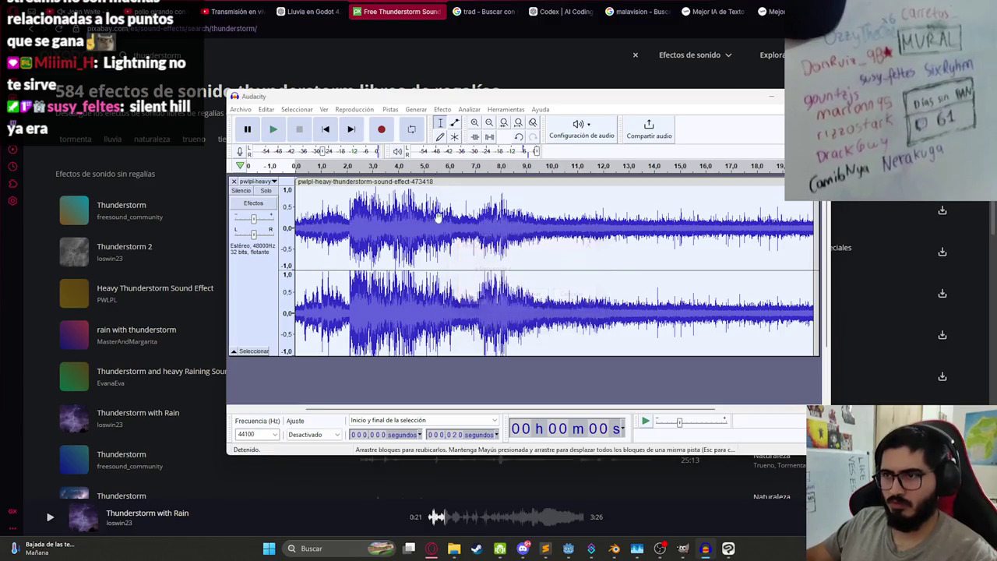
key("ctrl+3")
key("ctrl+3")
Step: Paste a copy of the clip right after the first near 20 s and listen across the join
left_click(491, 225)
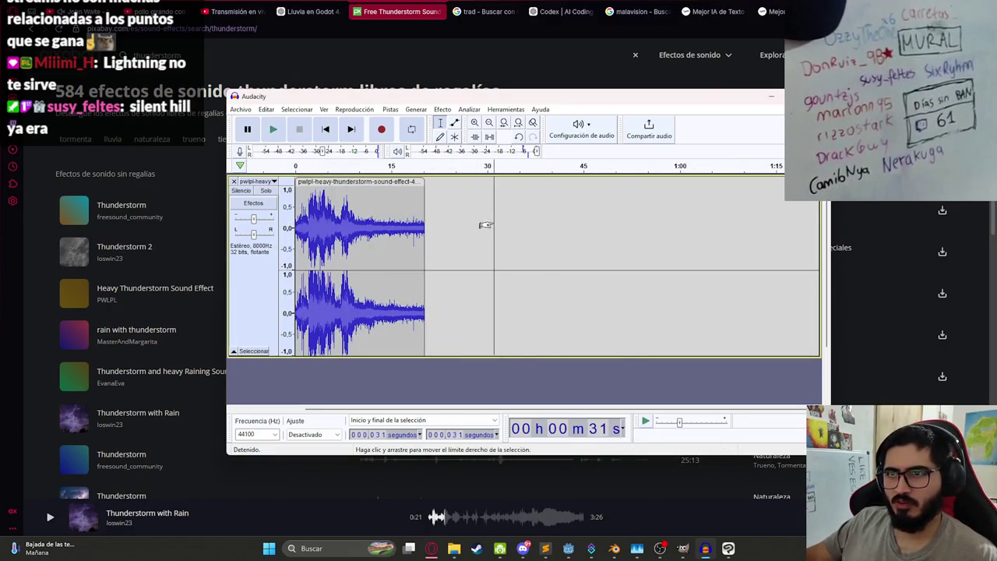
key("ctrl+v")
left_click_drag(545, 180, 475, 181)
left_click(417, 201)
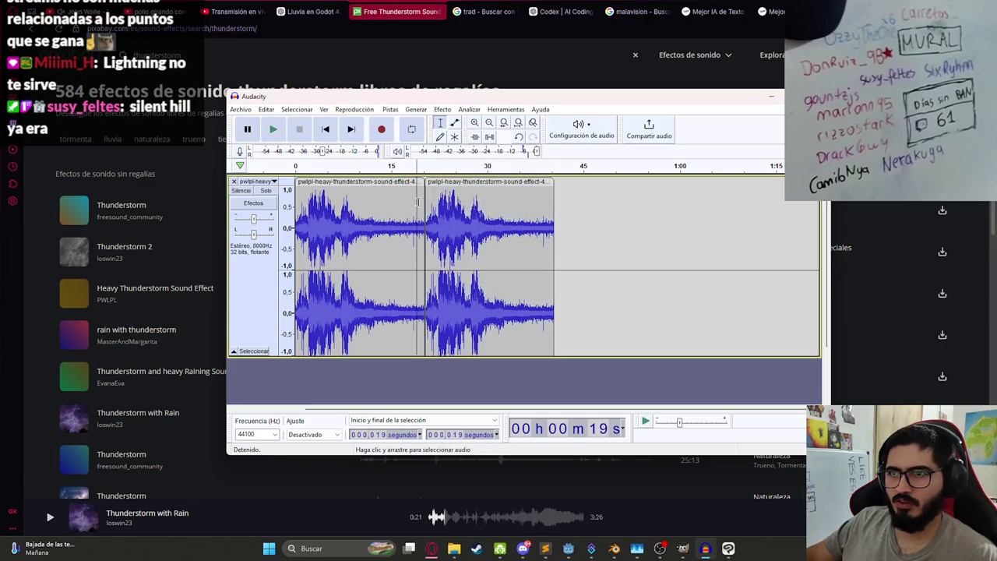
key("space")
key("ctrl+1")
key("ctrl+1")
key("ctrl+1")
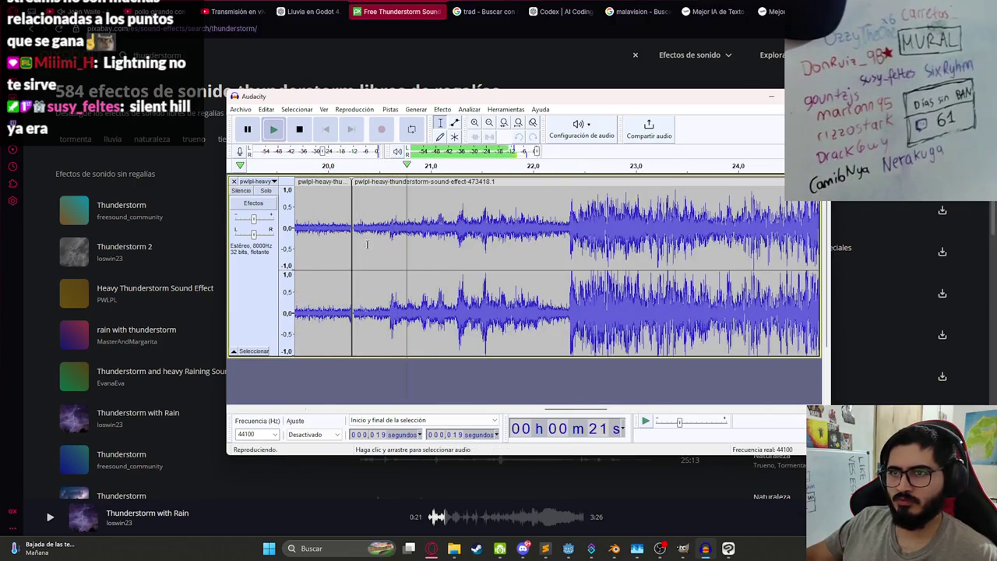
key("space")
double_click(363, 226)
key("Delete")
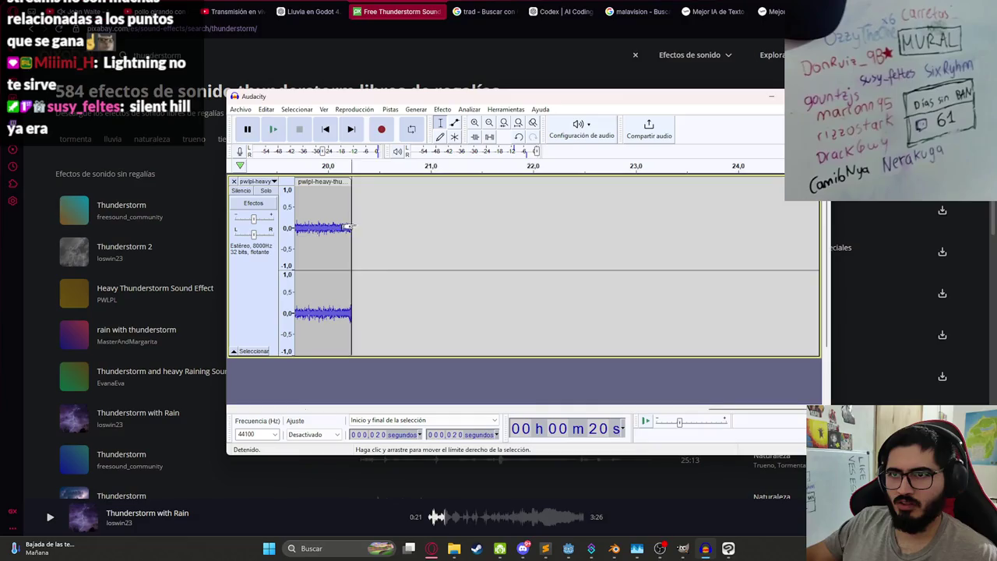
key("ctrl+z")
key("ctrl+z")
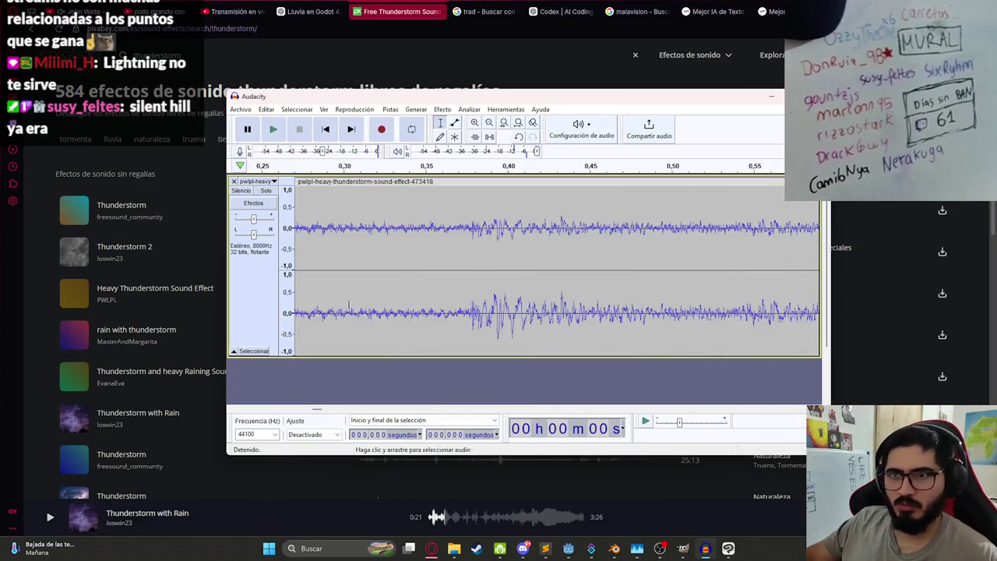
Step: Copy the clip again, paste it to start exactly at 20 s, and test the loop join
left_click_drag(330, 409, 309, 411)
left_click(334, 226)
key("space")
scroll(350, 229, "down", 10)
scroll(351, 230, "up", 5)
key("ctrl+a")
key("ctrl+c")
left_click(592, 226)
key("ctrl+v")
mouse_move(593, 185)
left_mouse_down()
mouse_move(555, 190)
mouse_move(550, 212)
left_mouse_up()
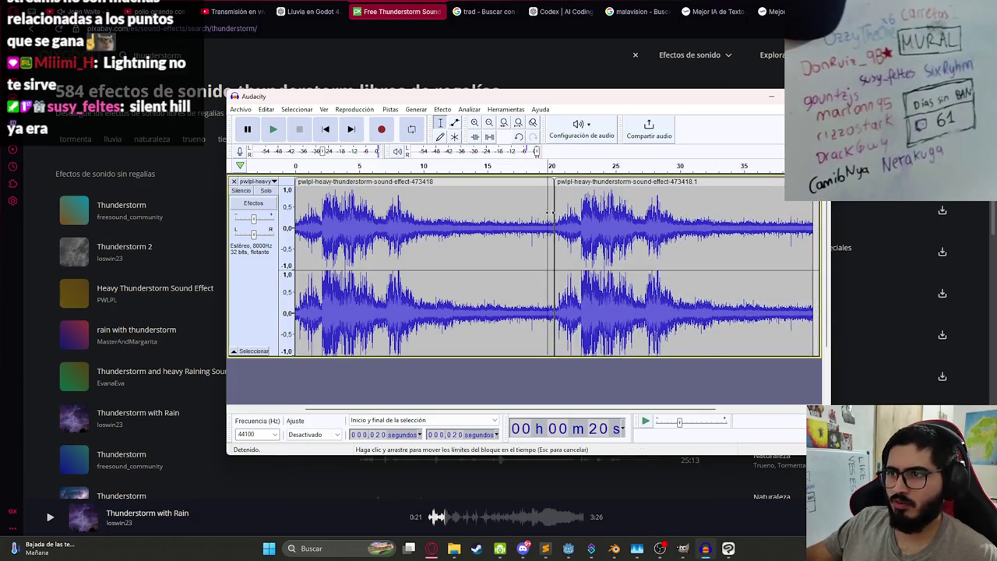
key("space")
key("space")
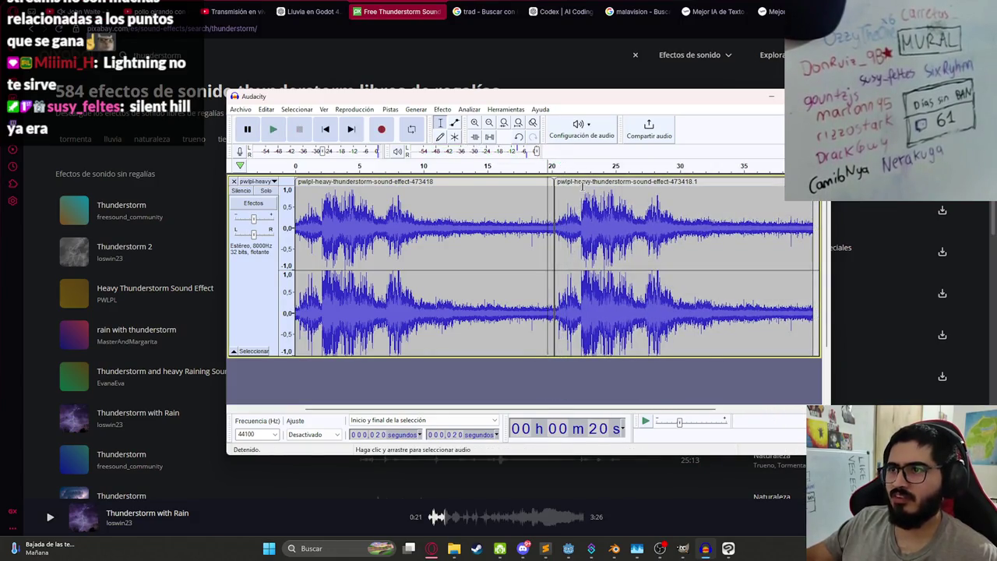
Step: Delete the second copy and play the remaining single 0–20 s clip
left_click(449, 208)
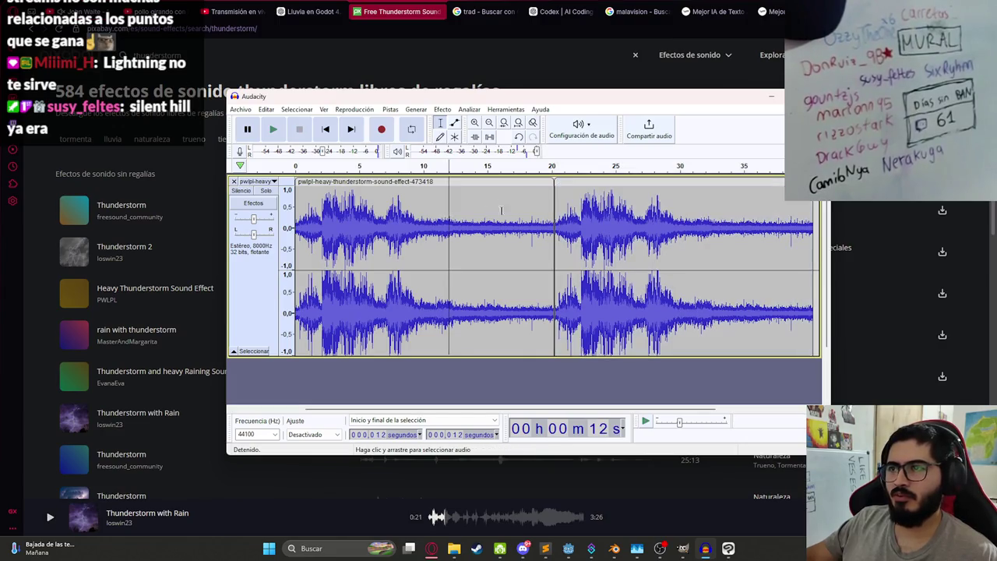
double_click(588, 216)
key("Delete")
double_click(415, 193)
key("space")
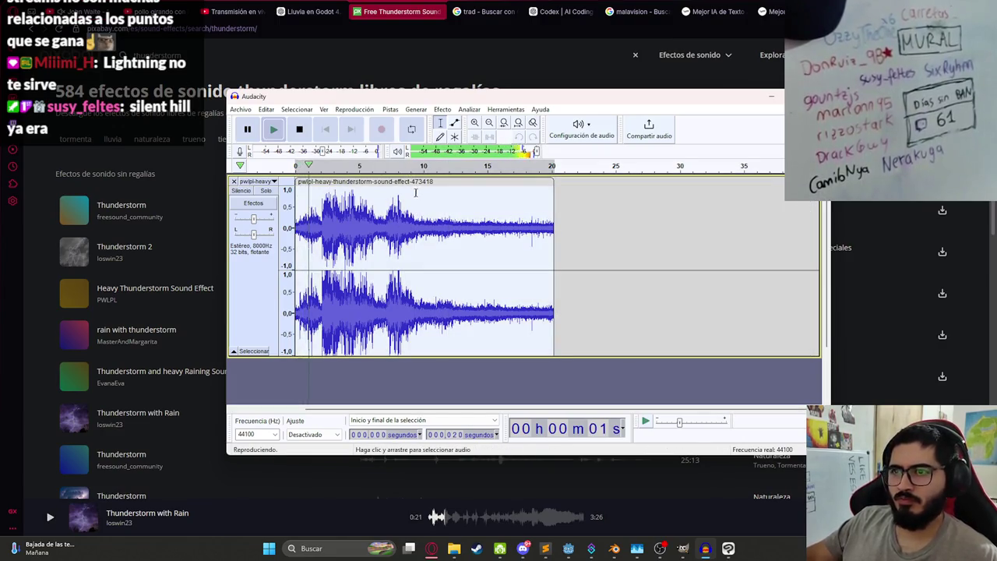
key("space")
left_click(389, 109)
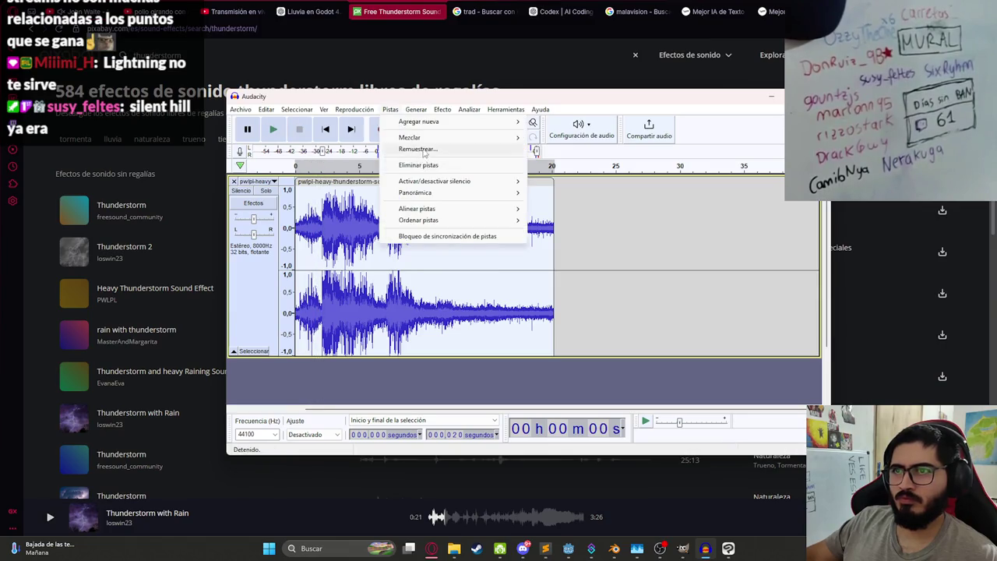
Step: Resample the thunderstorm track to 8000 Hz and listen to the result
left_click(423, 151)
type("8000")
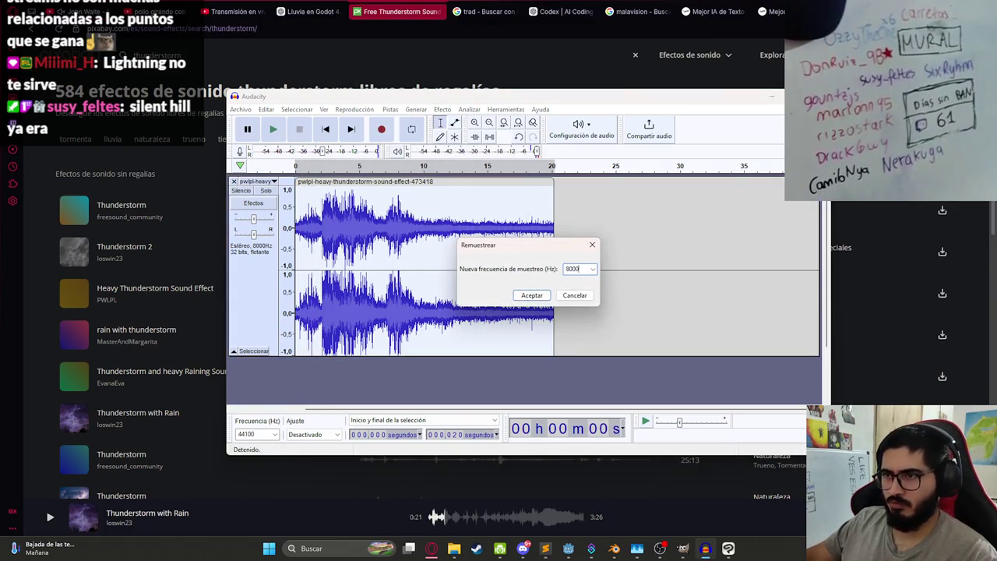
key("Return")
key("space")
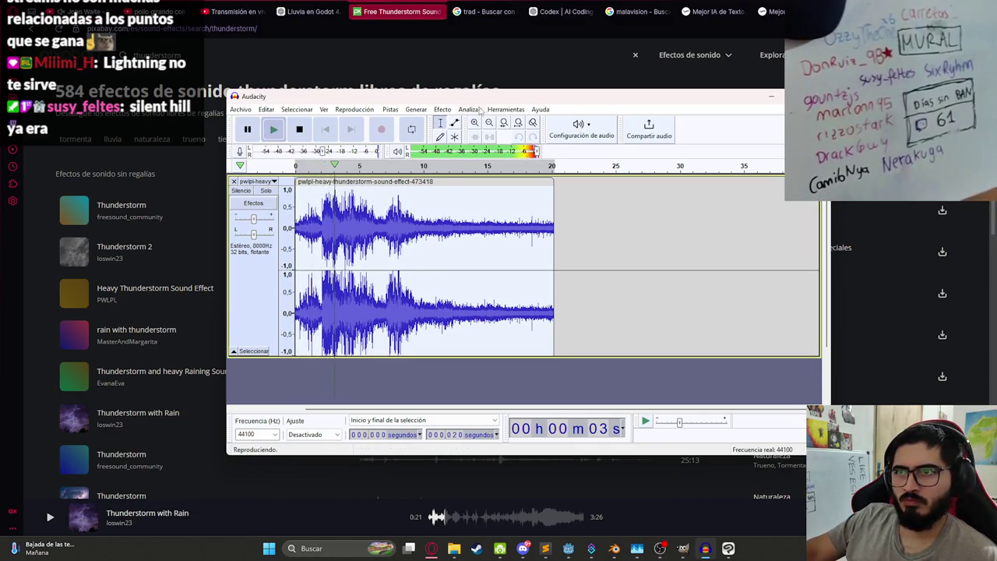
Step: Export the audio as malavision_storm.wav into the js2 sounds folder
left_click(244, 109)
mouse_move(257, 187)
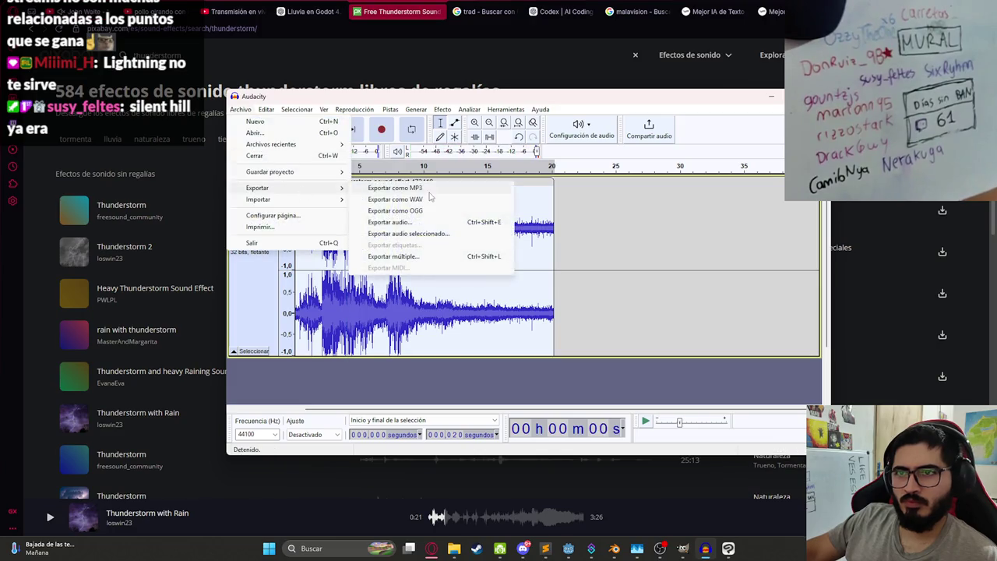
left_click(430, 200)
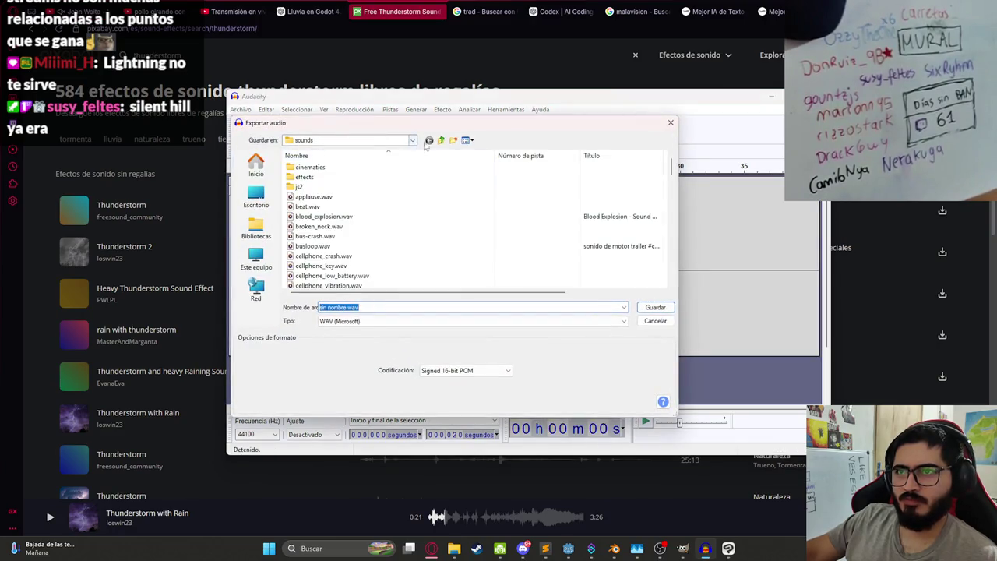
double_click(317, 189)
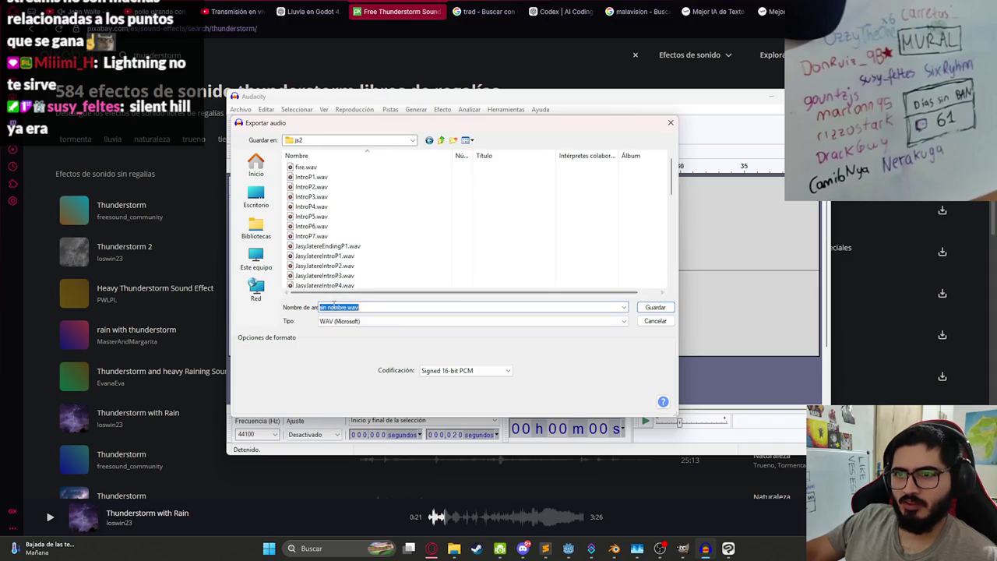
type("malavision_storm")
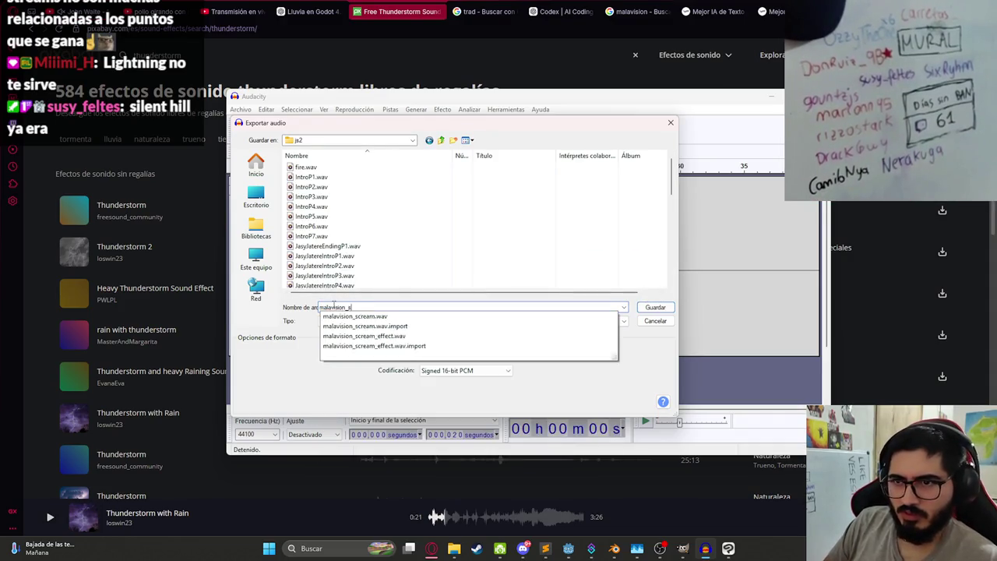
key("Return")
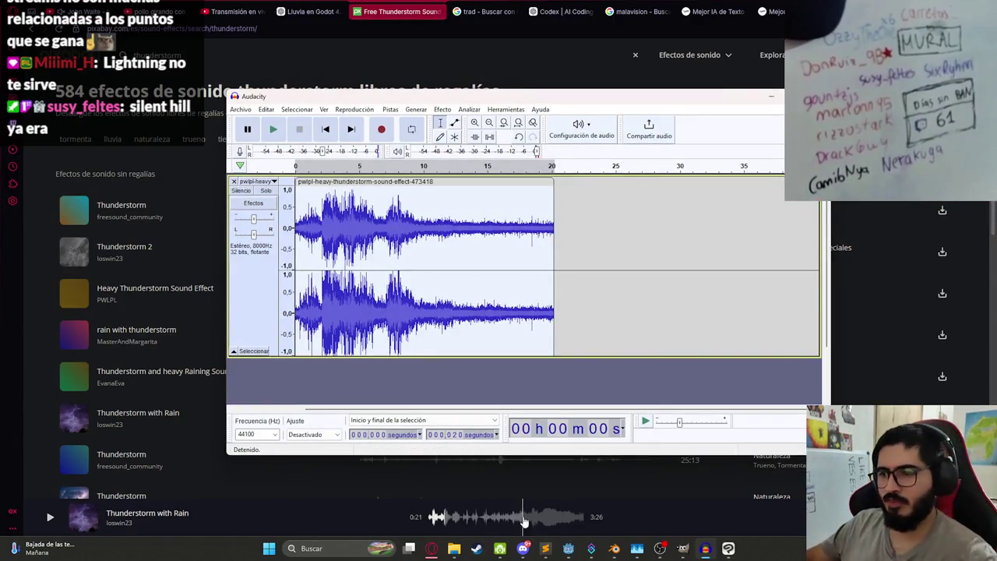
left_click(575, 546)
left_click(548, 197)
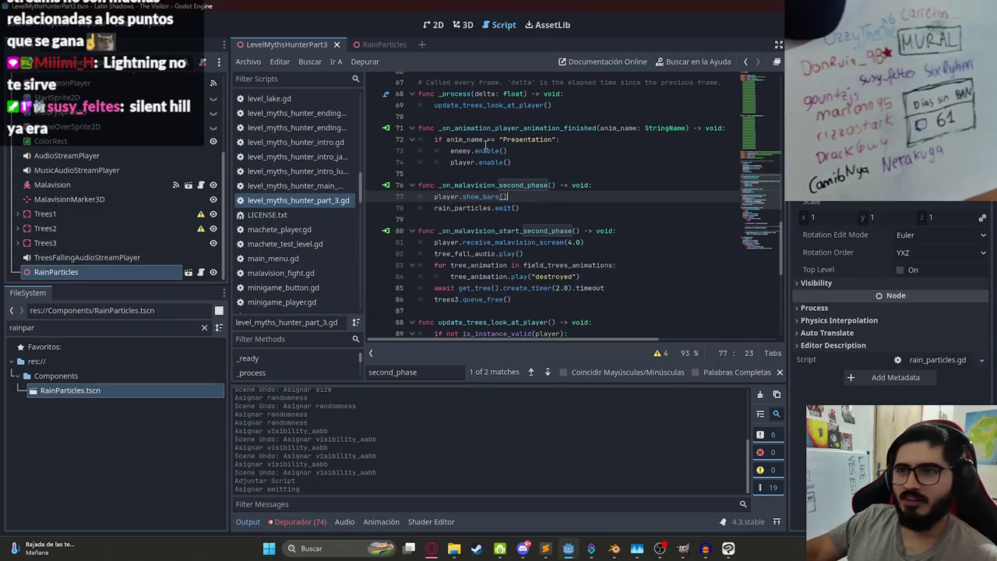
Step: Add an AudioStreamPlayer child to the level root and name it ThunderStormAudioStreamPlayer
scroll(117, 195, "up", 5)
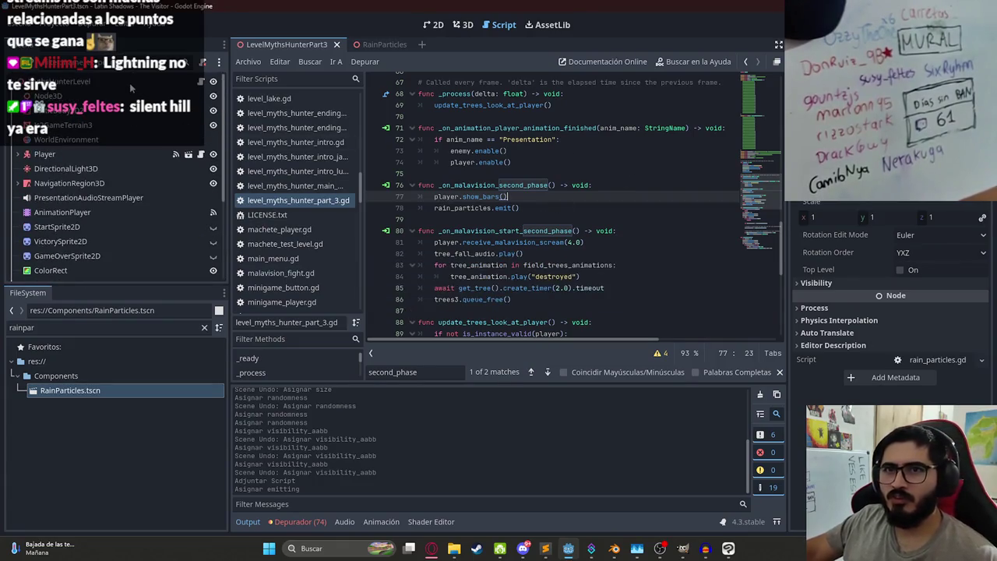
right_click(130, 82)
left_click(155, 93)
type("audiost")
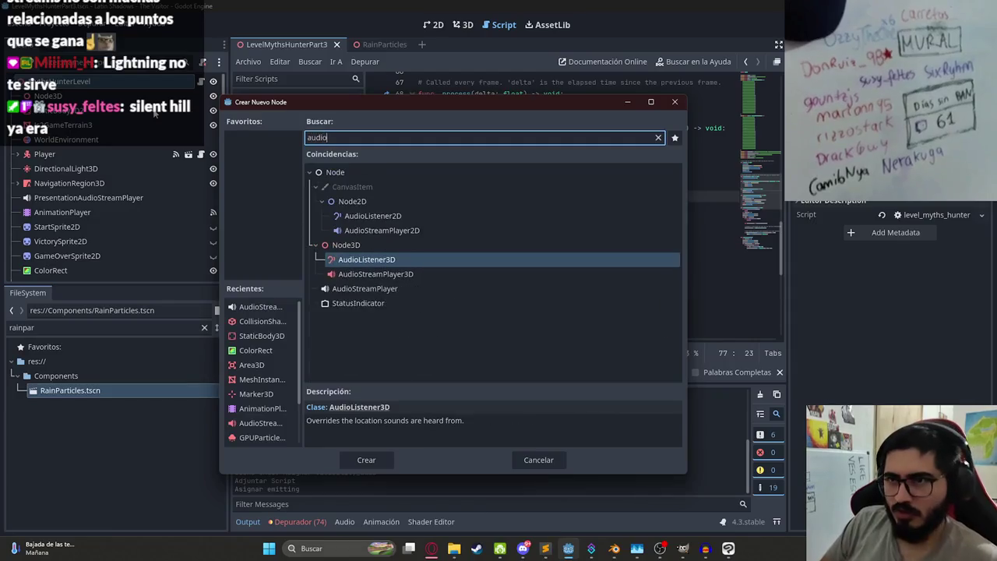
key("Return")
left_click(117, 273)
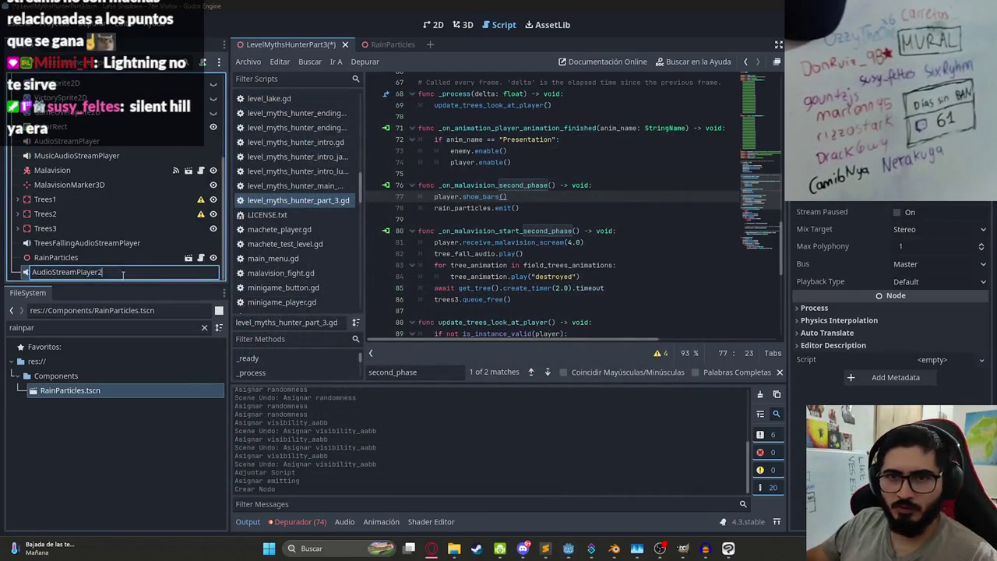
type("ThunderStorm")
key("Return")
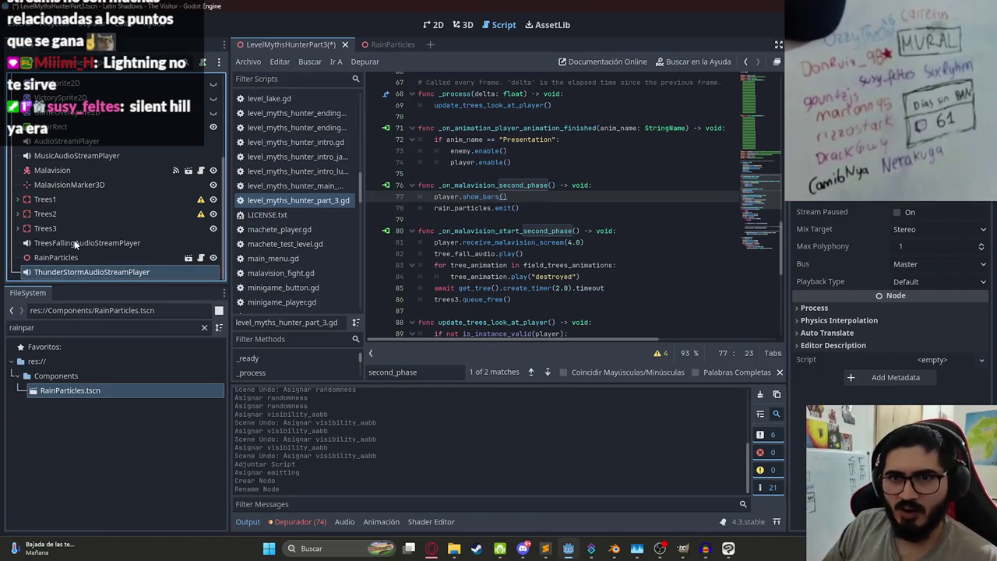
Step: Assign malavision_storm.wav as the node's Stream, preview it, and save the scene
double_click(78, 328)
type("storm")
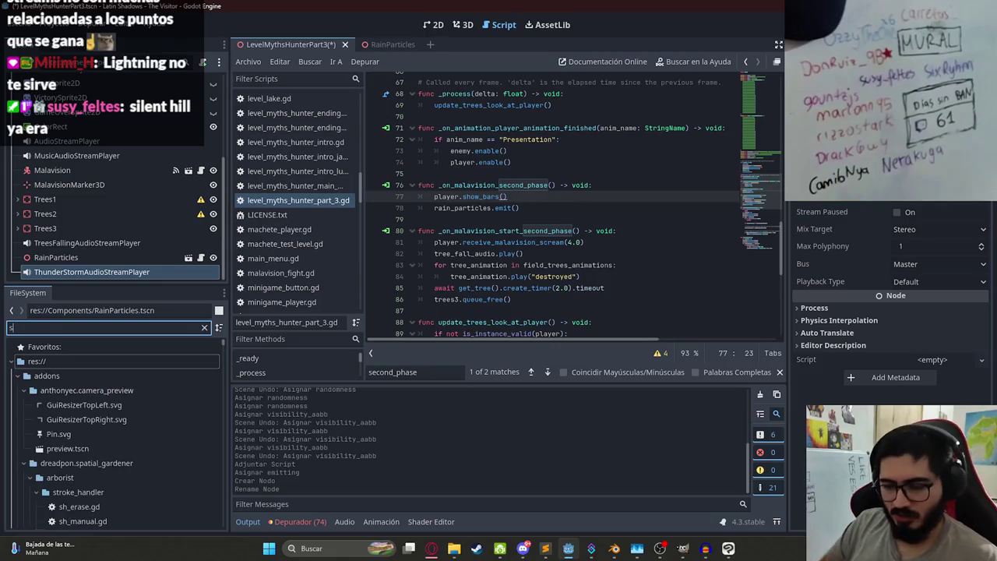
mouse_move(91, 419)
left_mouse_down()
mouse_move(351, 327)
mouse_move(779, 234)
mouse_move(935, 187)
left_mouse_up()
left_click(898, 194)
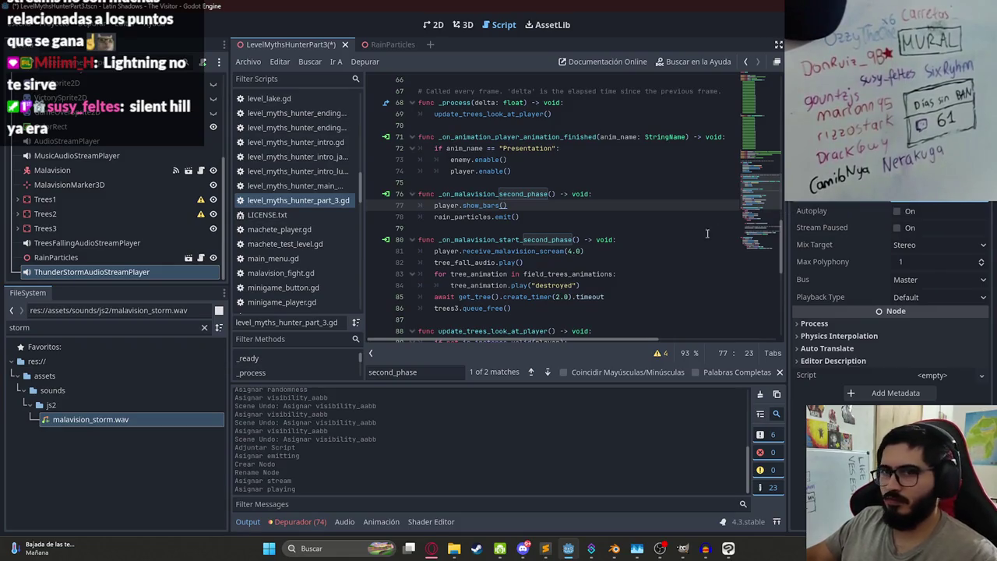
left_click(134, 419)
left_click(124, 272)
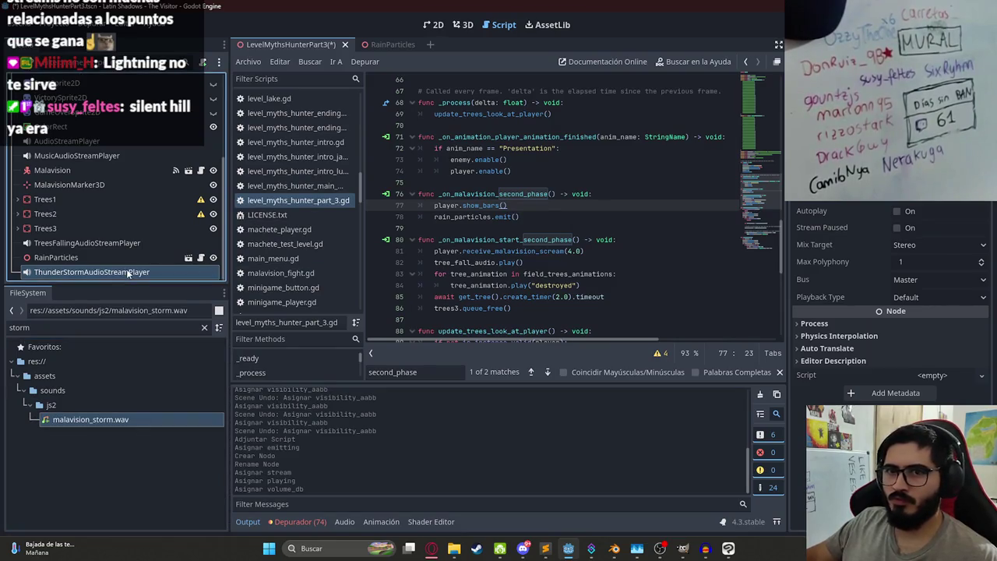
key("ctrl+s")
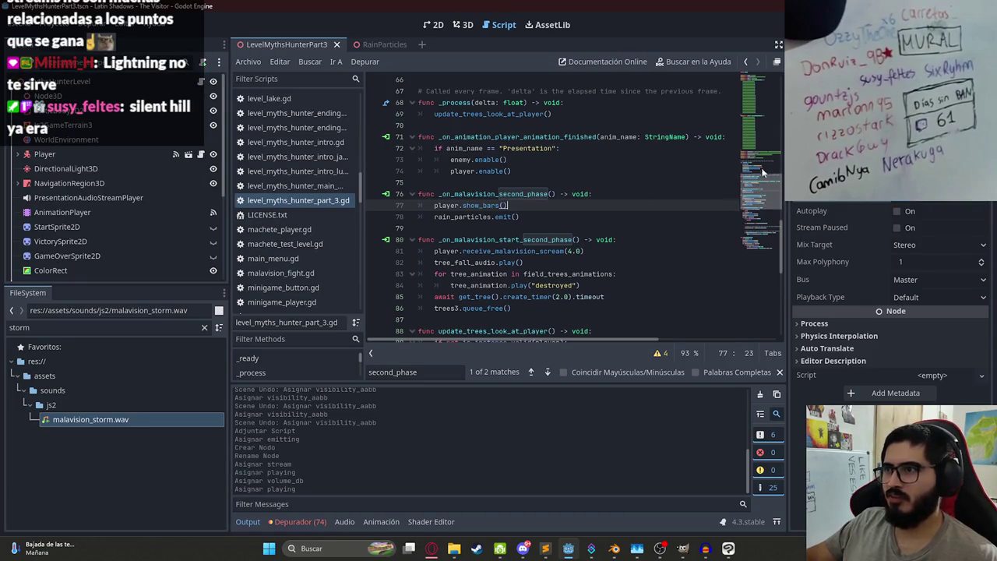
left_click(765, 156)
left_click(608, 251)
key("Return")
type("@onre")
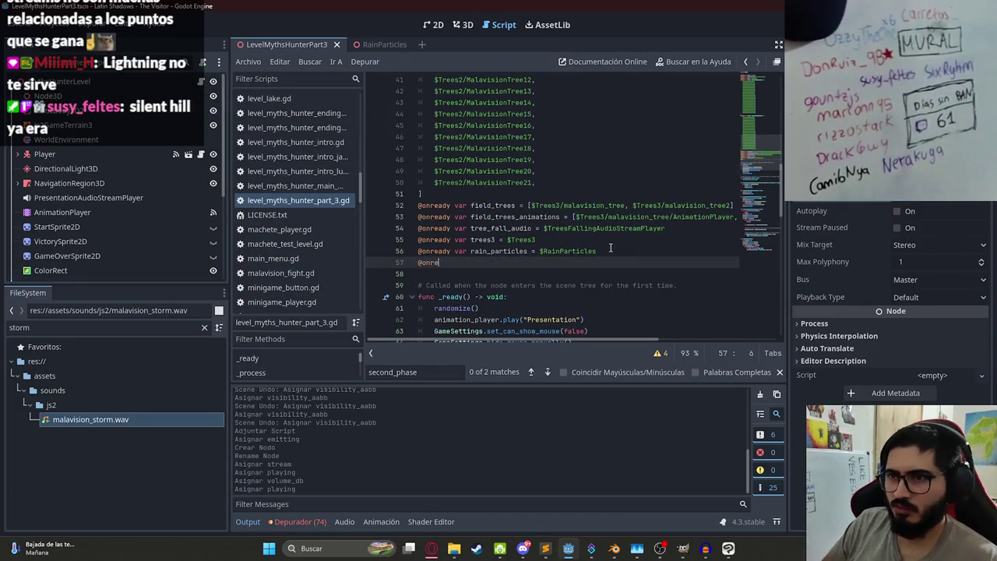
type("ady var rain_audio = ")
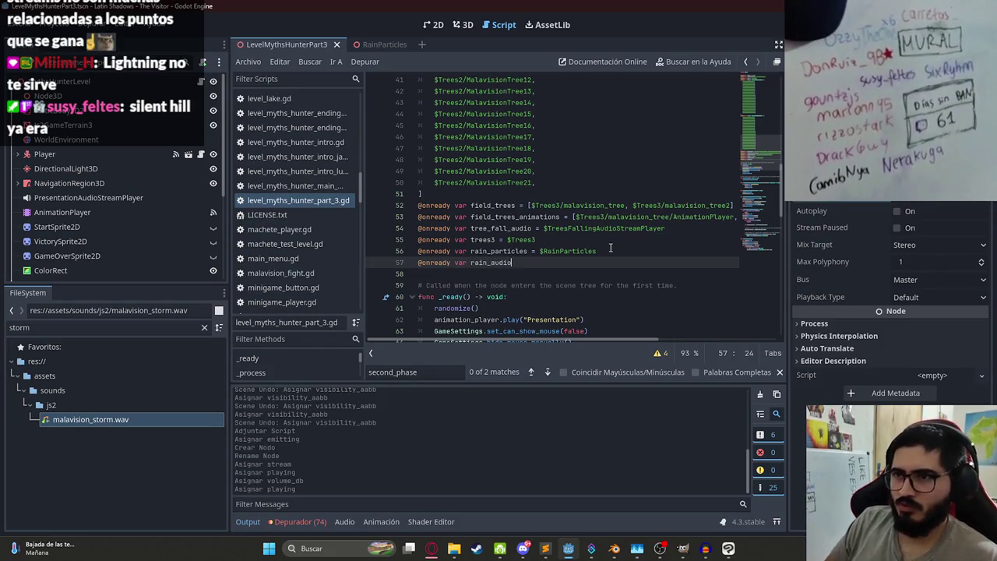
type("$ThunderStormAudioStreamPlayer")
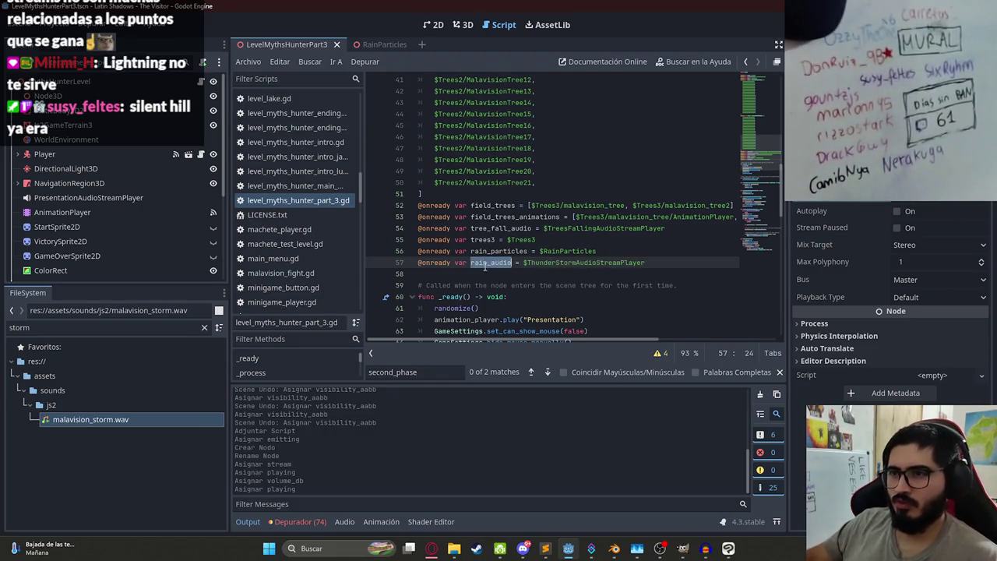
Step: Call rain_audio.play() after rain_particles.emit() and play-test the LevelMythsHunterPart3 scene
double_click(491, 251)
key("ctrl+f")
key("Return")
left_click(527, 201)
key("Return")
type("rain_audio.play(")
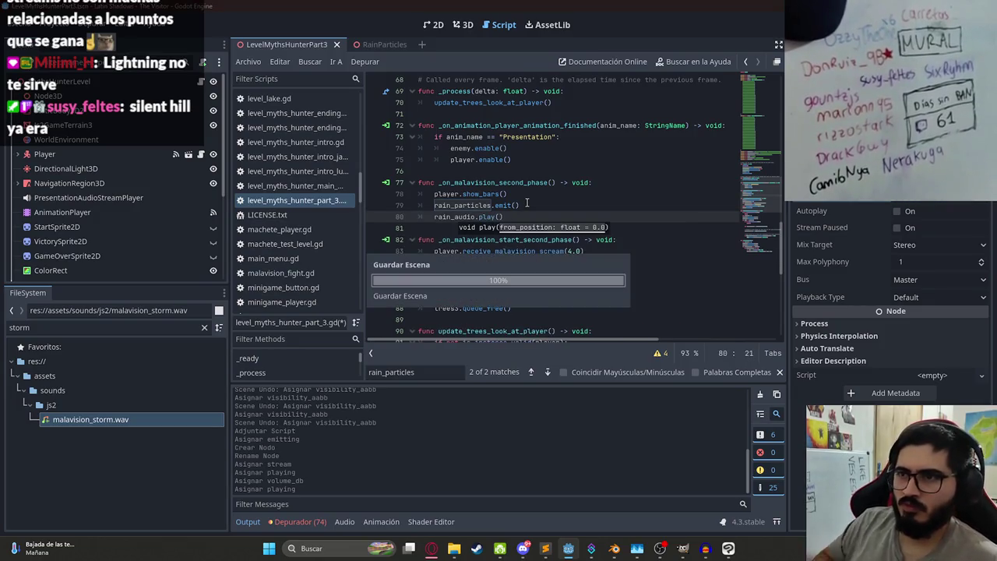
key("Return")
right_click(296, 45)
left_click(336, 133)
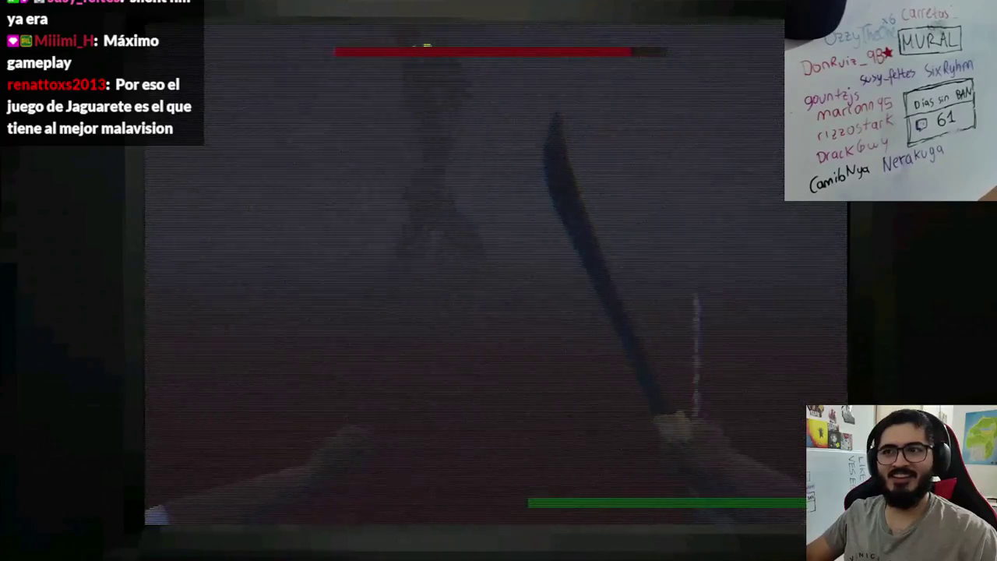
left_click(496, 272)
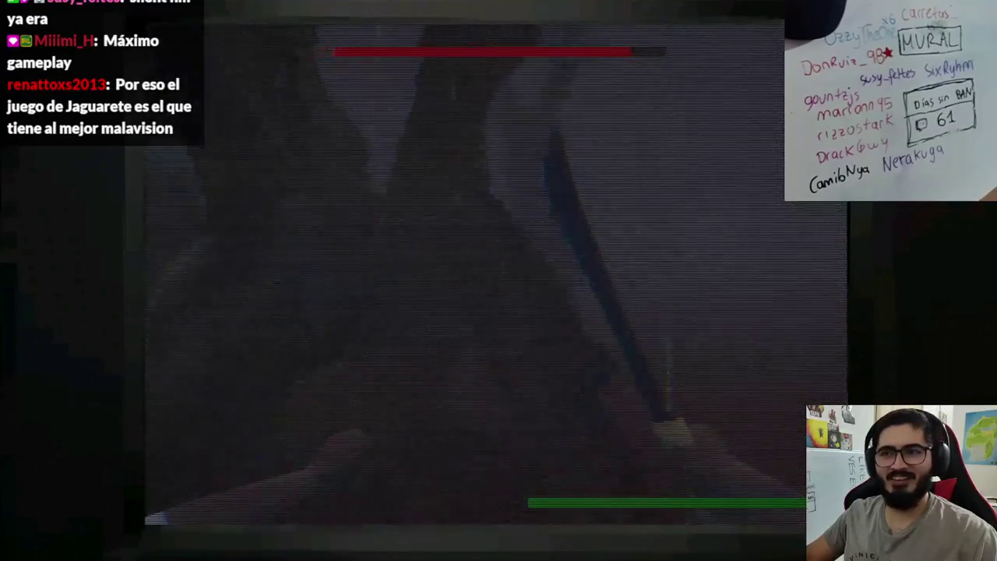
left_click(496, 273)
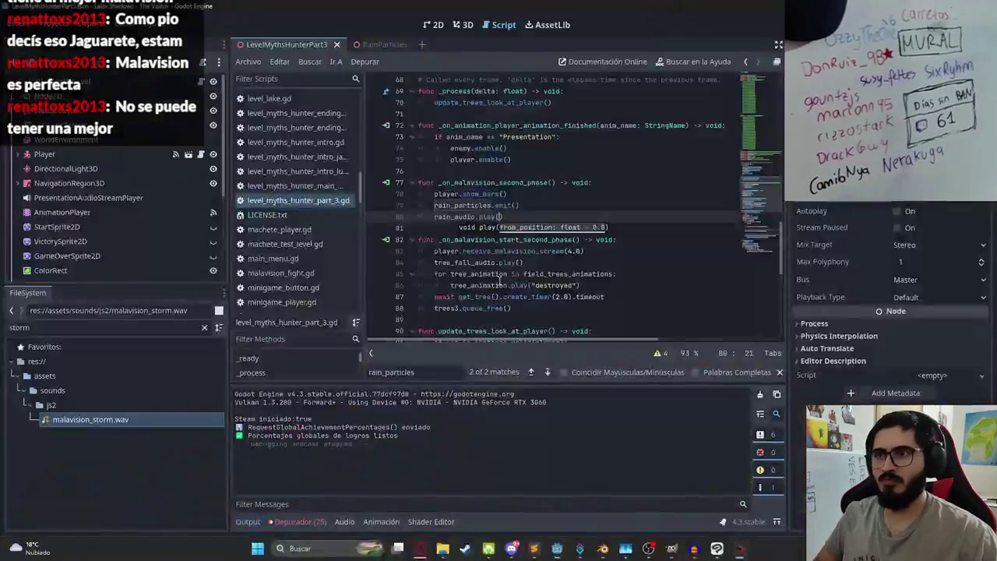
Step: Set malavision_storm.wav's loop mode to Forward and reimport it
left_click(69, 45)
left_click(149, 223)
left_click(167, 261)
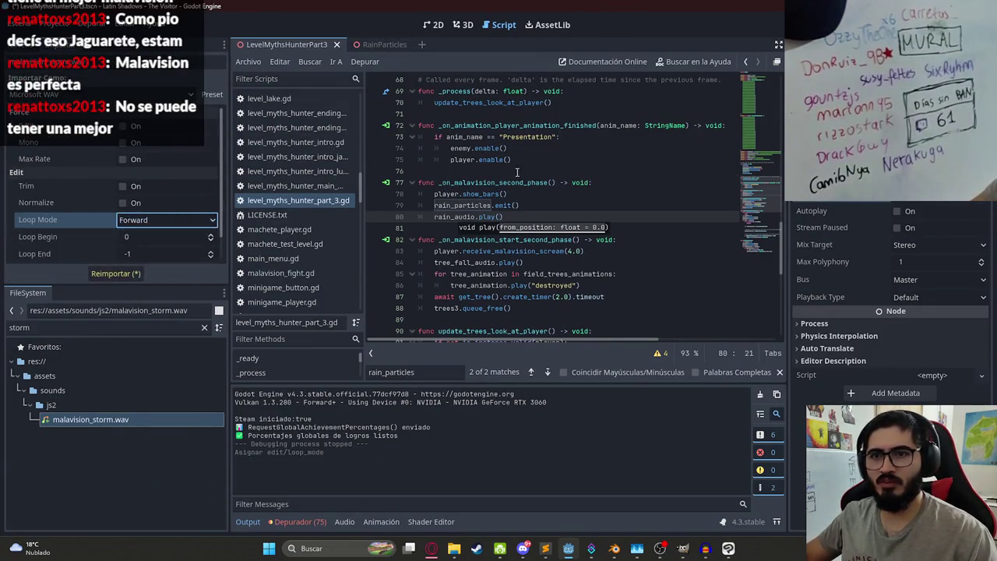
left_click(113, 273)
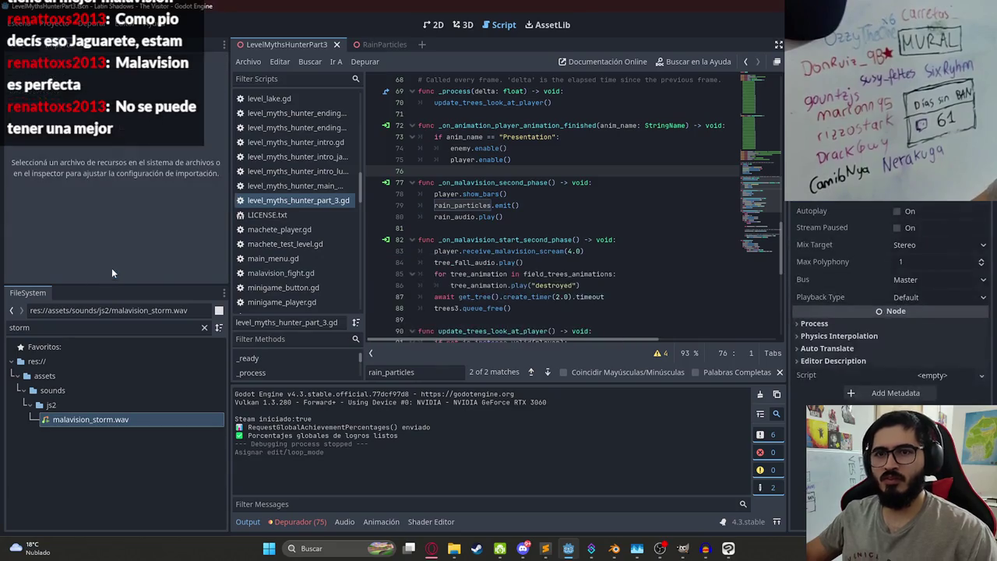
Step: In the RainParticles scene, turn on emission and adjust the particle amount
left_click(372, 43)
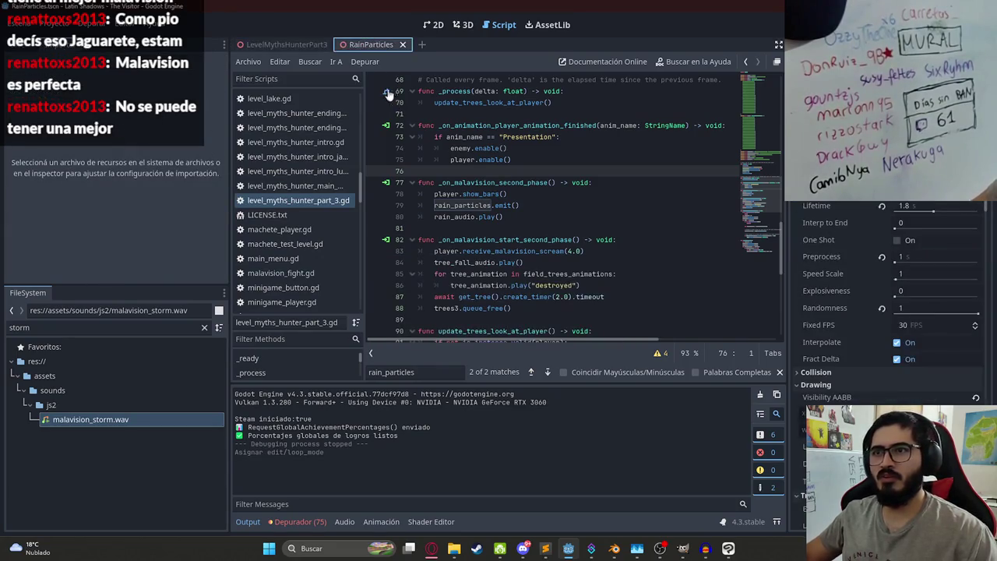
left_click(465, 25)
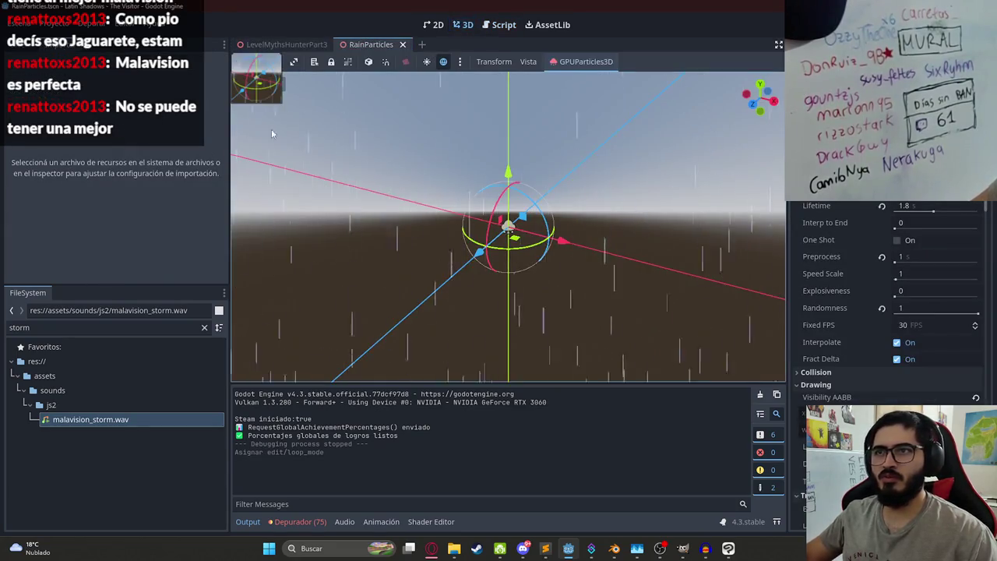
left_click(31, 48)
scroll(892, 351, "down", 5)
scroll(919, 233, "up", 5)
left_click_drag(658, 221, 592, 253)
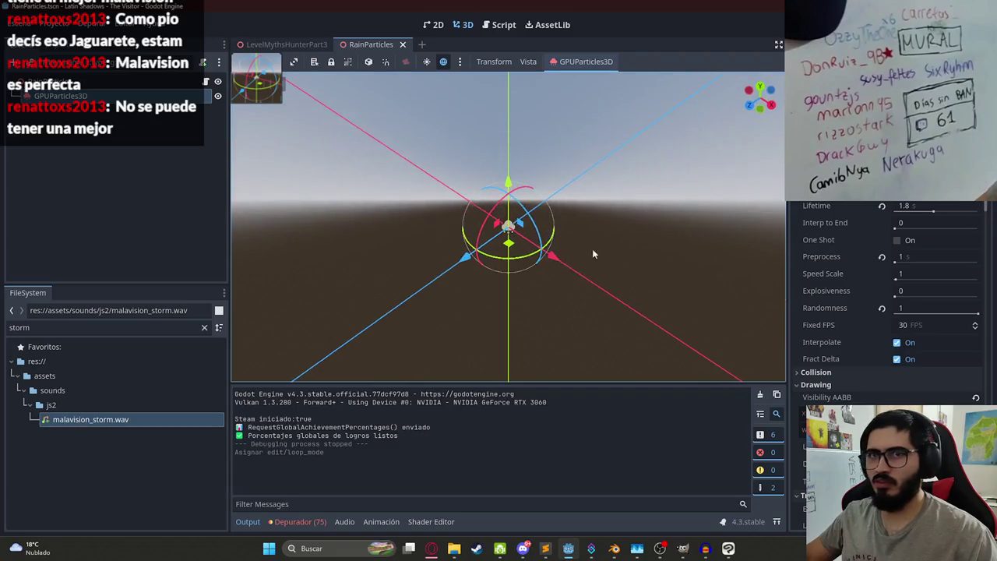
left_click(897, 137)
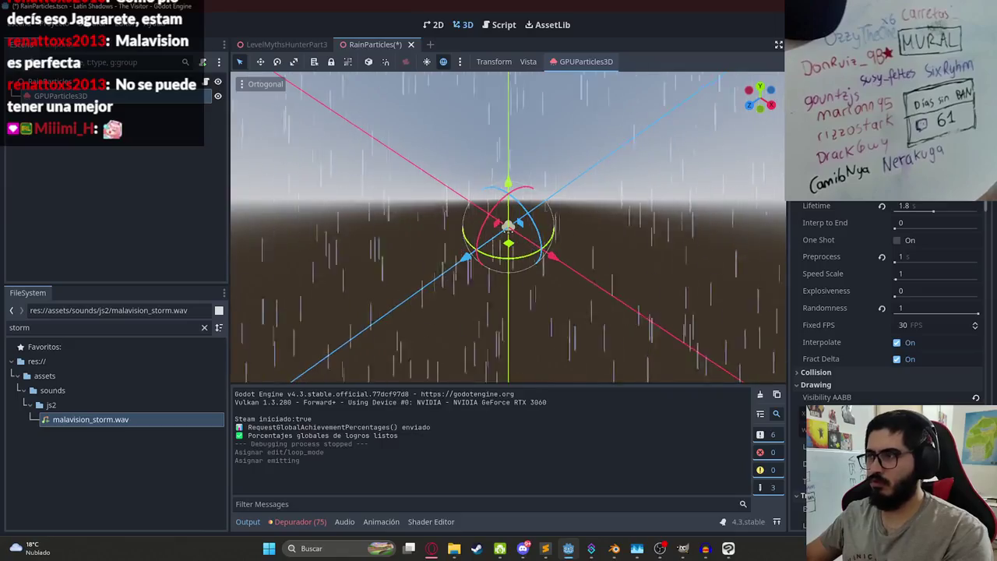
left_click_drag(927, 187, 946, 188)
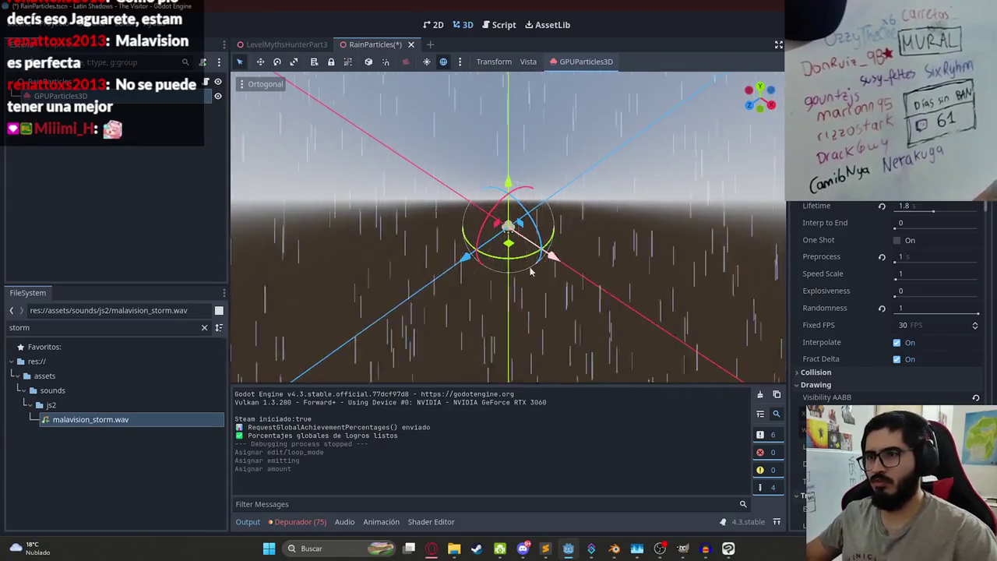
Step: Give the raindrop material a translucent albedo colour and save the RainParticles scene
scroll(917, 320, "down", 15)
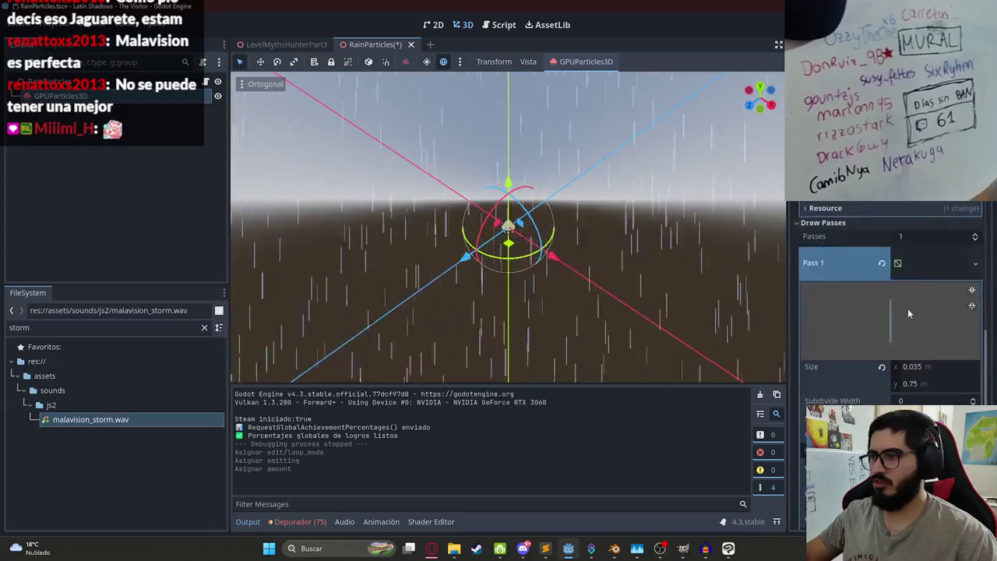
scroll(923, 241, "down", 10)
left_click(937, 290)
scroll(896, 311, "down", 5)
left_click(935, 272)
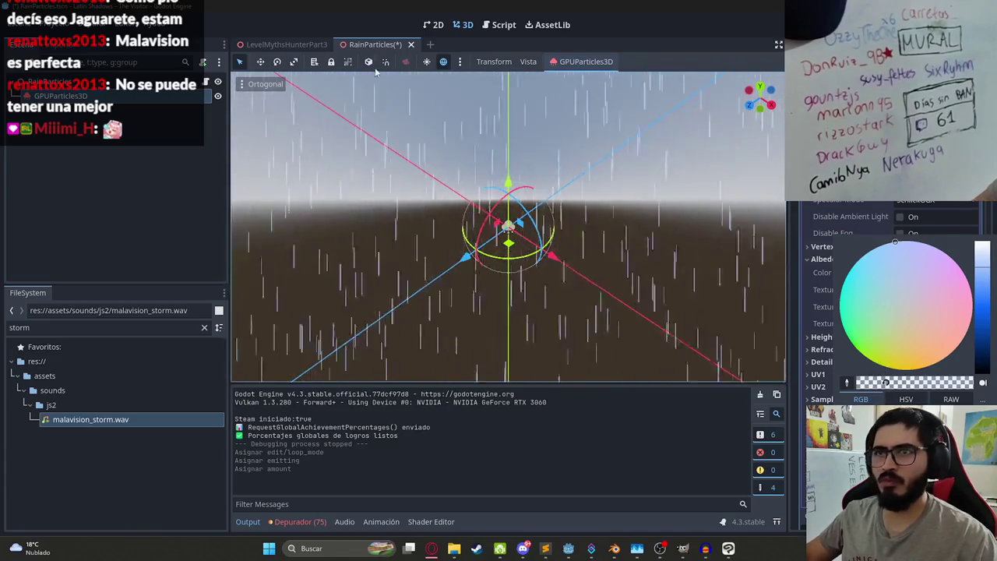
left_click(261, 45)
key("ctrl+s")
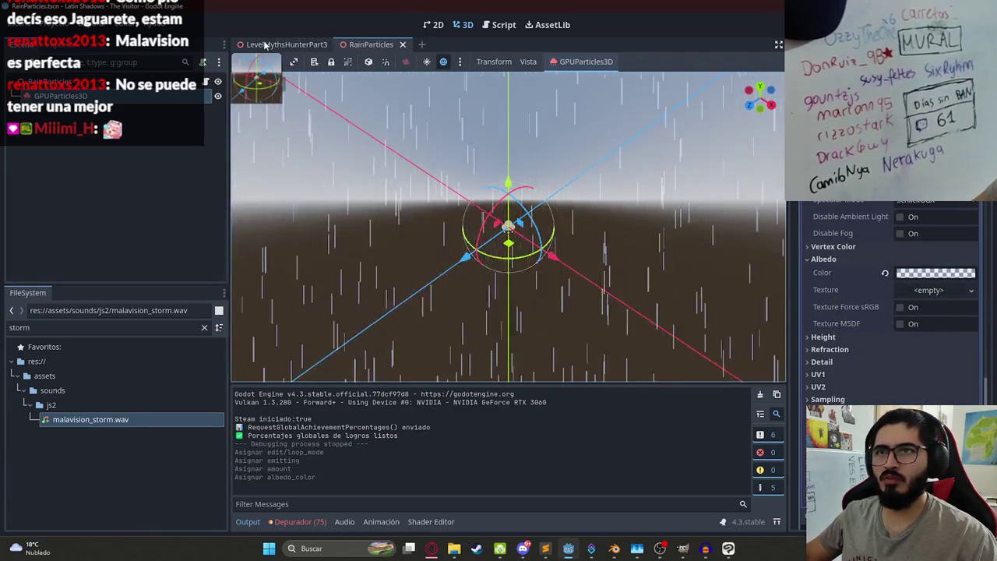
Step: Return to LevelMythsHunterPart3 and switch the viewport to orthogonal view
left_click(265, 44)
left_click(261, 83)
left_click(326, 125)
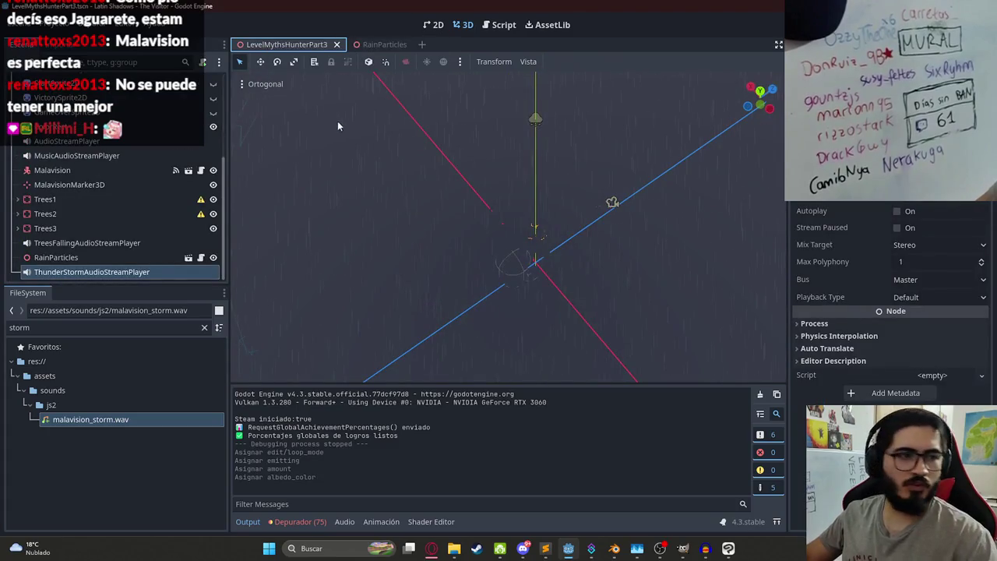
key("F5")
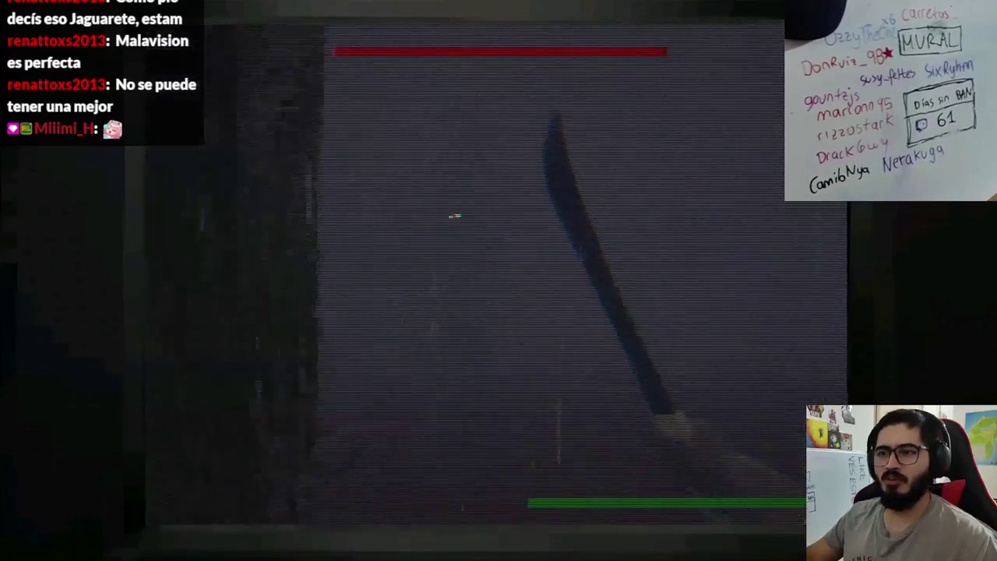
key("F8")
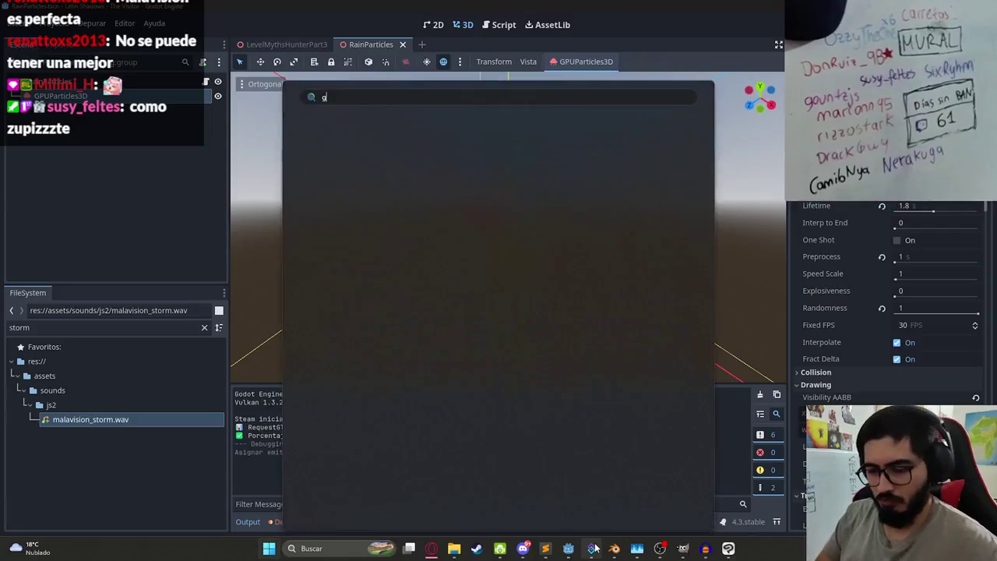
Step: Launch GitHub Desktop, correct the 'feat: Avances significativos en combate' summary, and commit 33 files to v2
type("b")
key("Return")
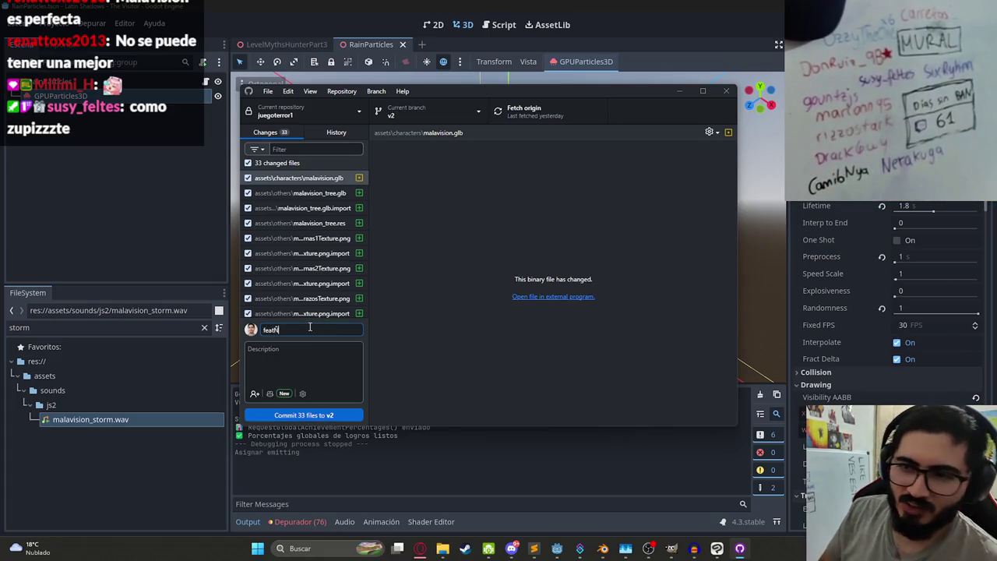
key("BackSpace")
type(": Avances s")
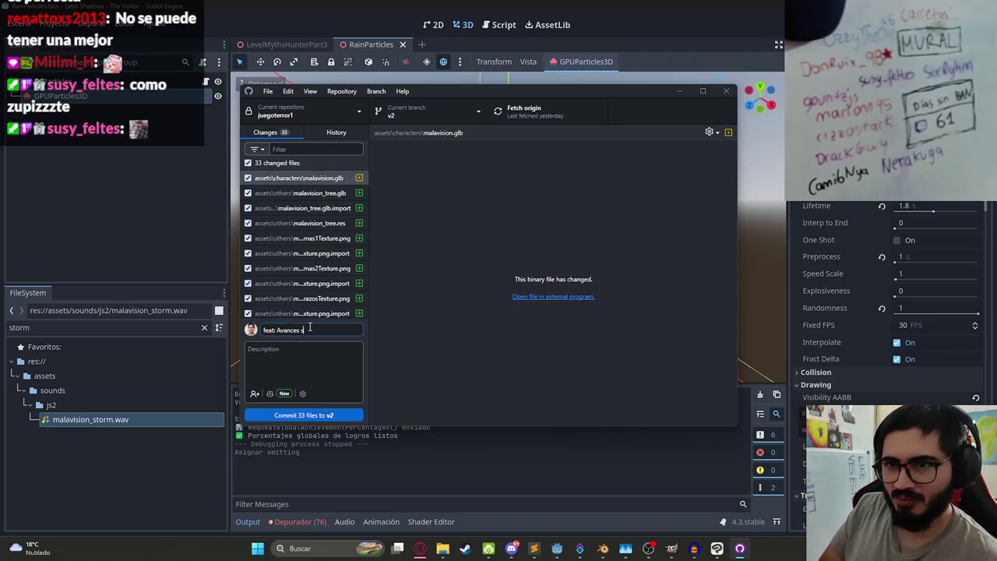
type("ignificativos en co")
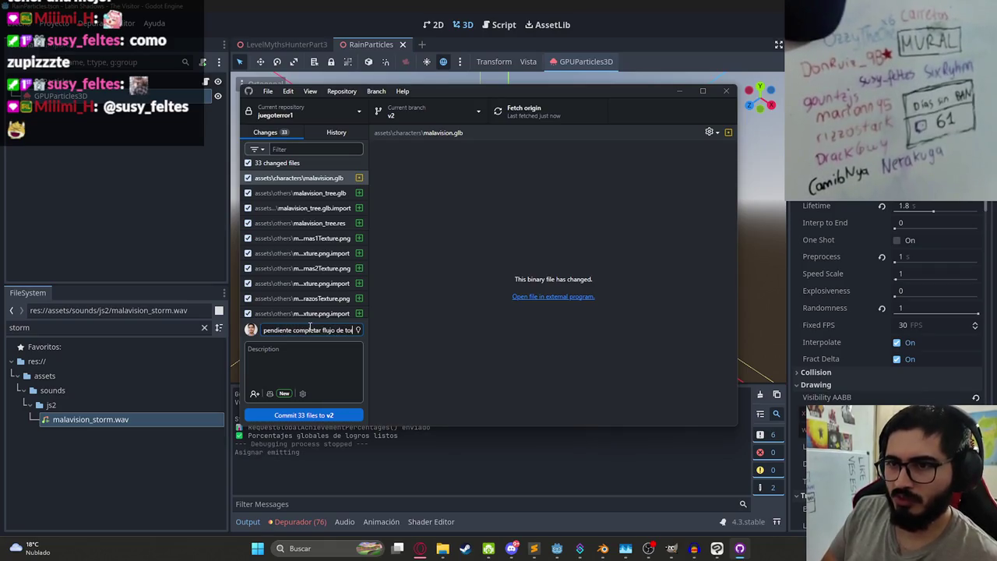
left_click(340, 416)
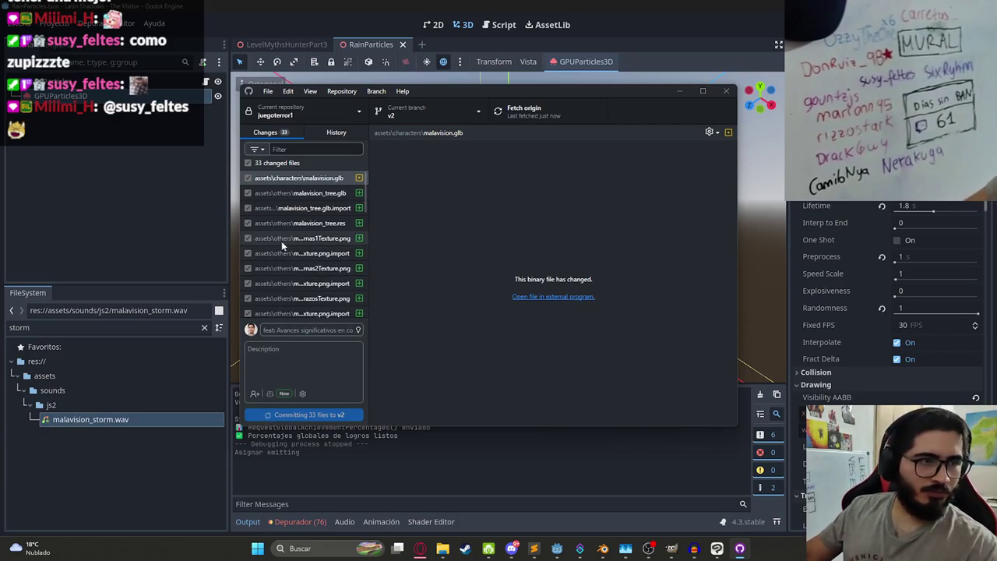